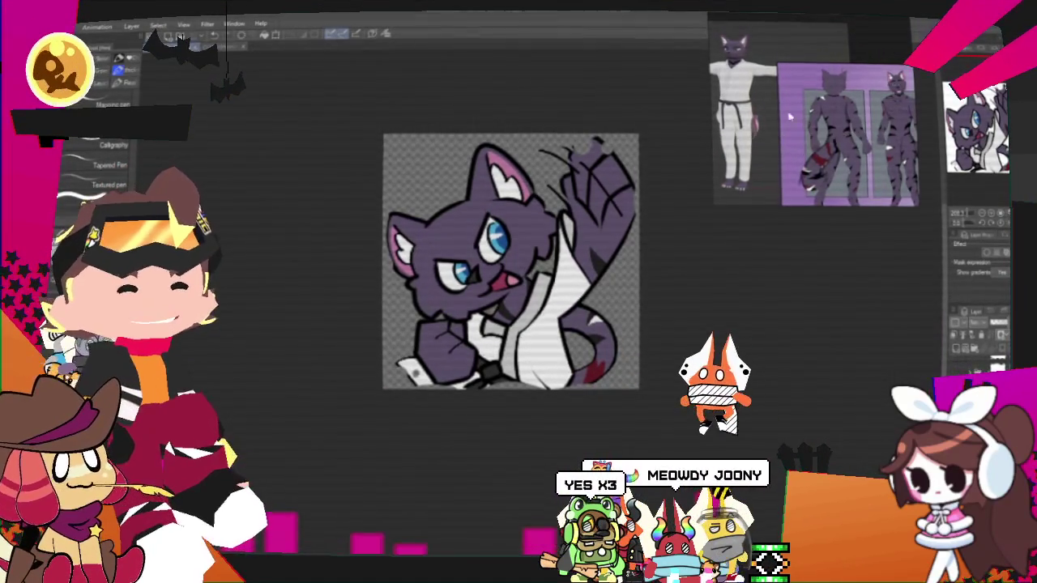
# Step: Zoom in on the full-body character reference sheet until its figures fill the reference window
pyautogui.scroll(-3, 778, 118)
pyautogui.scroll(-2, 761, 95)
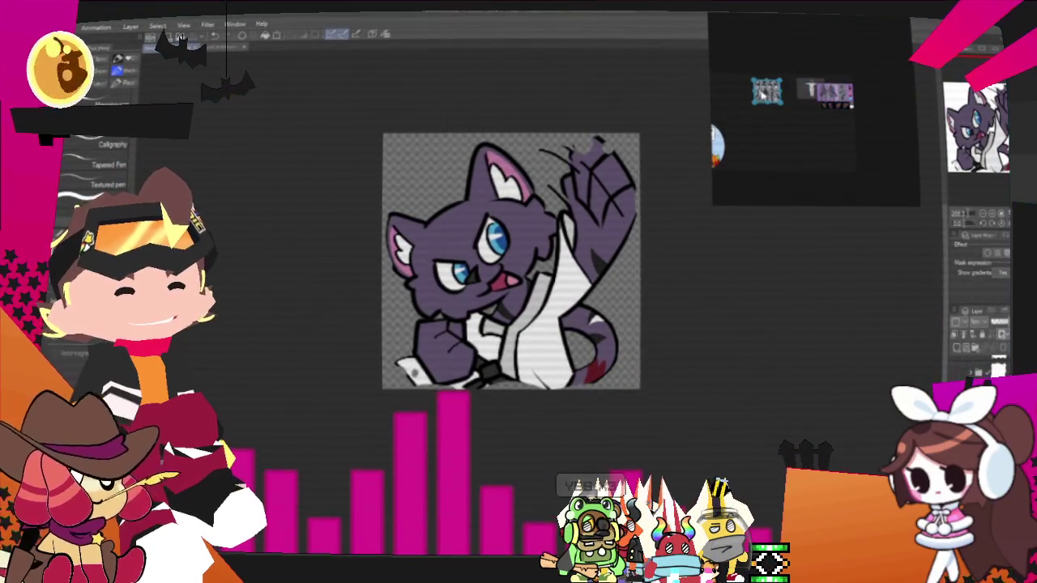
pyautogui.scroll(2, 754, 103)
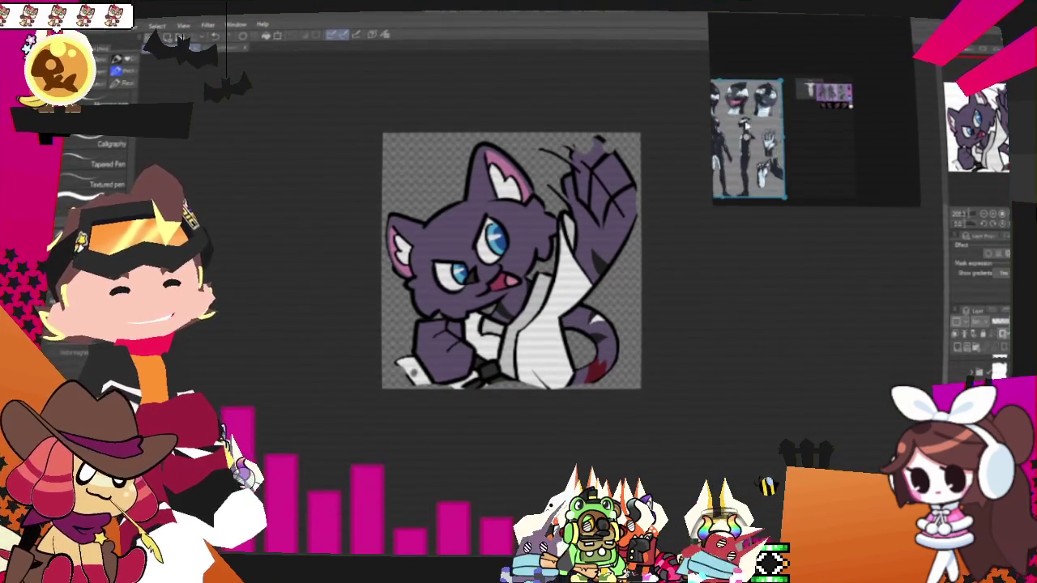
pyautogui.scroll(2, 769, 100)
pyautogui.scroll(2, 790, 95)
pyautogui.scroll(2, 810, 89)
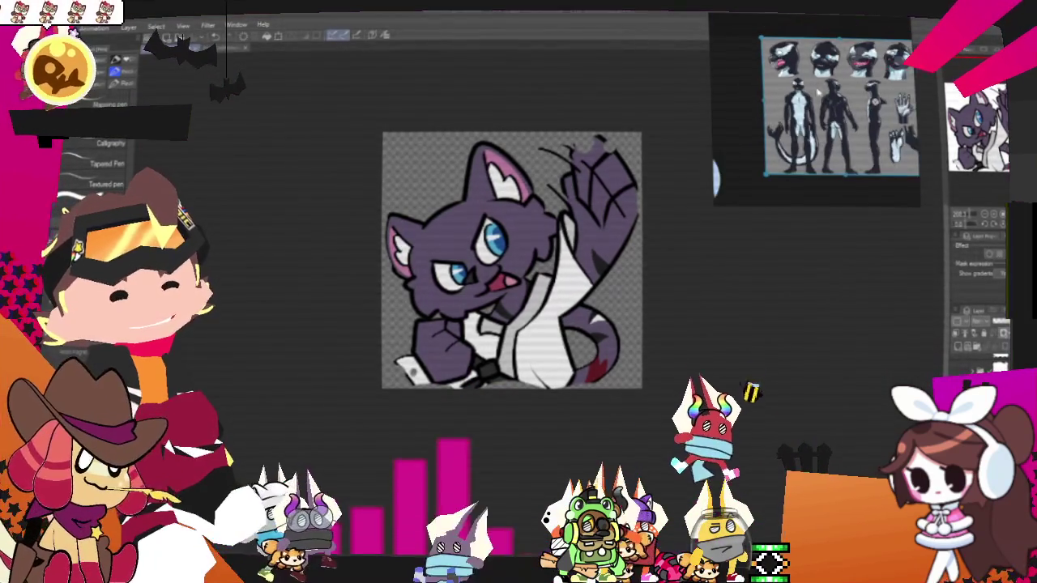
pyautogui.scroll(2, 881, 128)
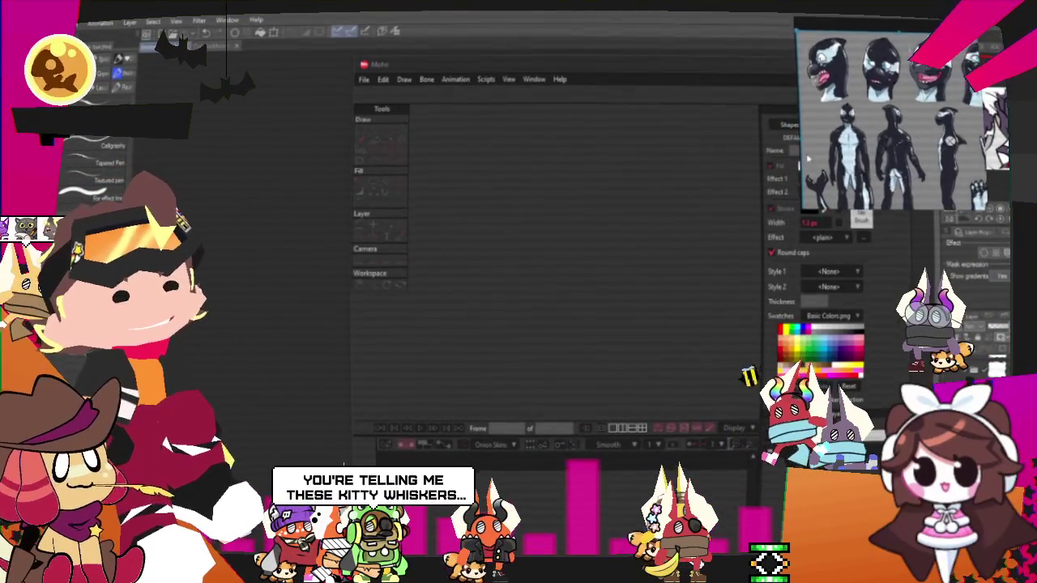
# Step: Maximize Moho and open the recent YCH cat character project from File > Open Recent
pyautogui.doubleClick(625, 67)
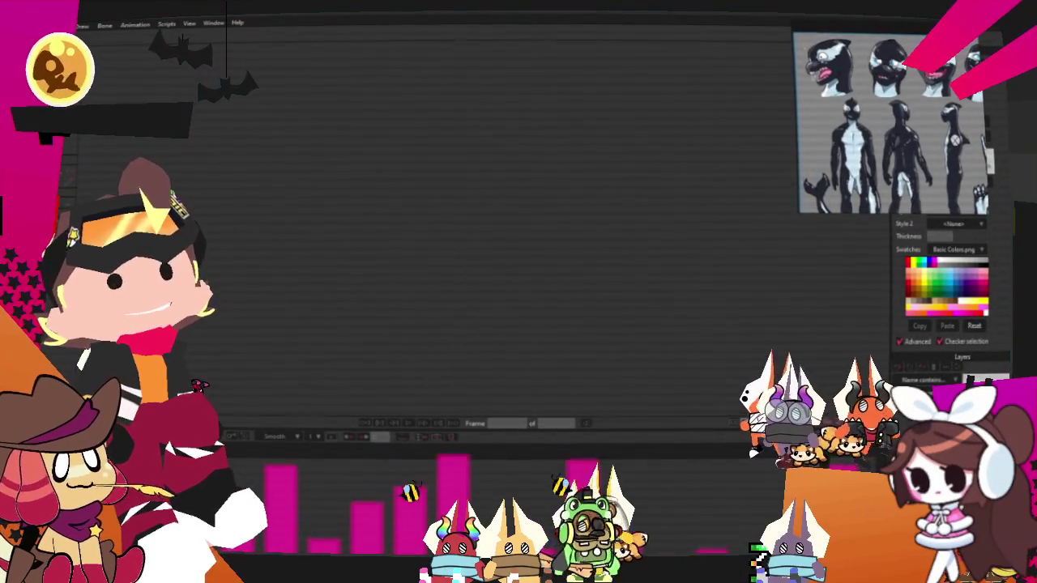
pyautogui.click(55, 25)
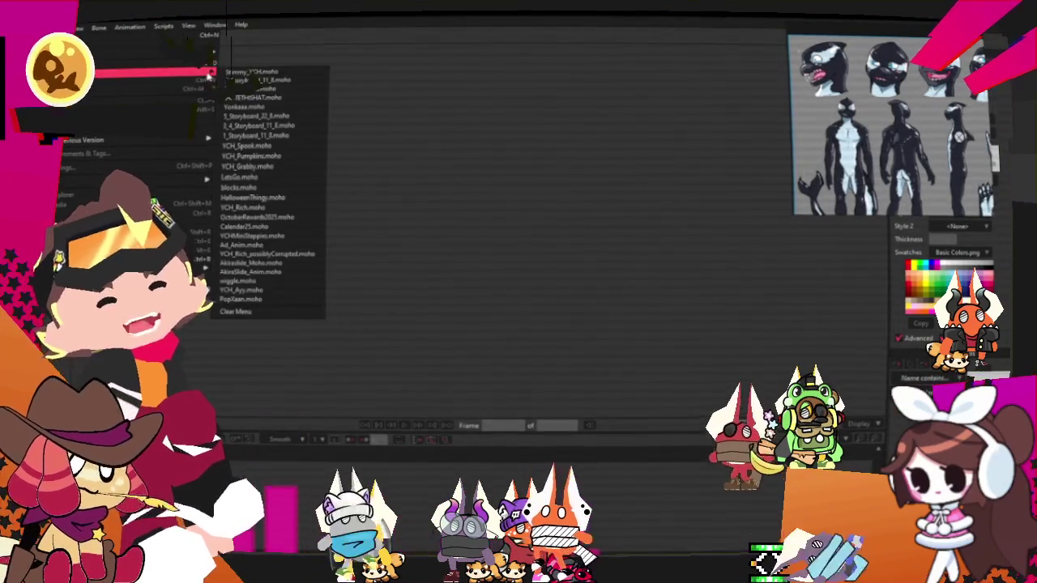
pyautogui.moveTo(146, 75)
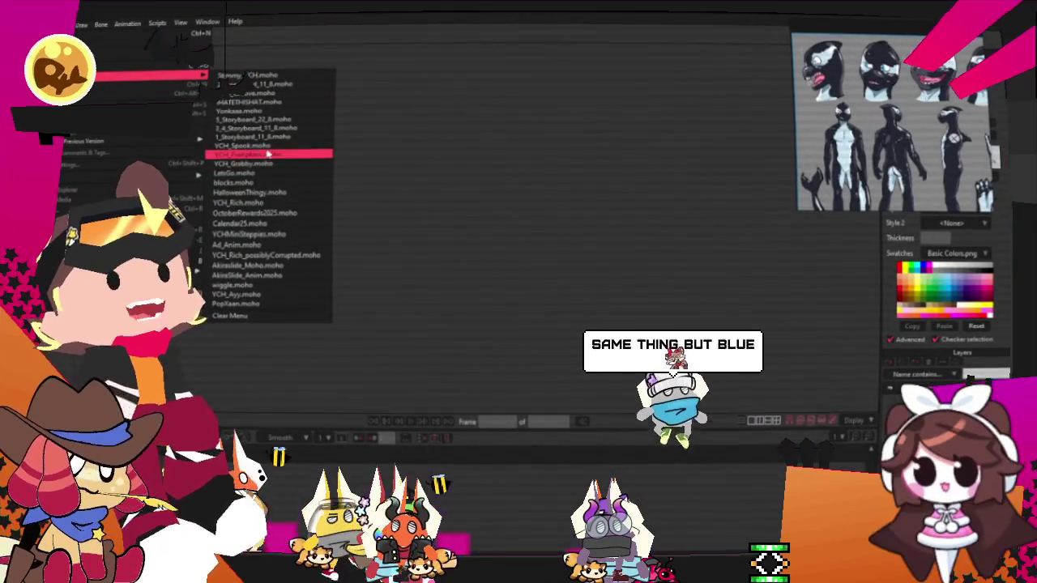
pyautogui.click(261, 146)
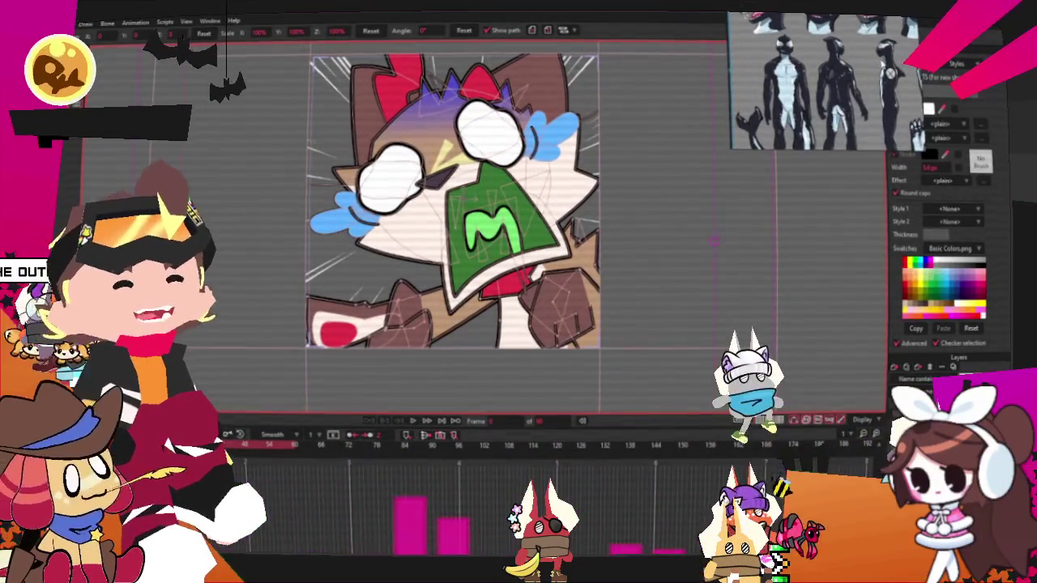
pyautogui.scroll(-3, 712, 240)
pyautogui.scroll(2, 712, 243)
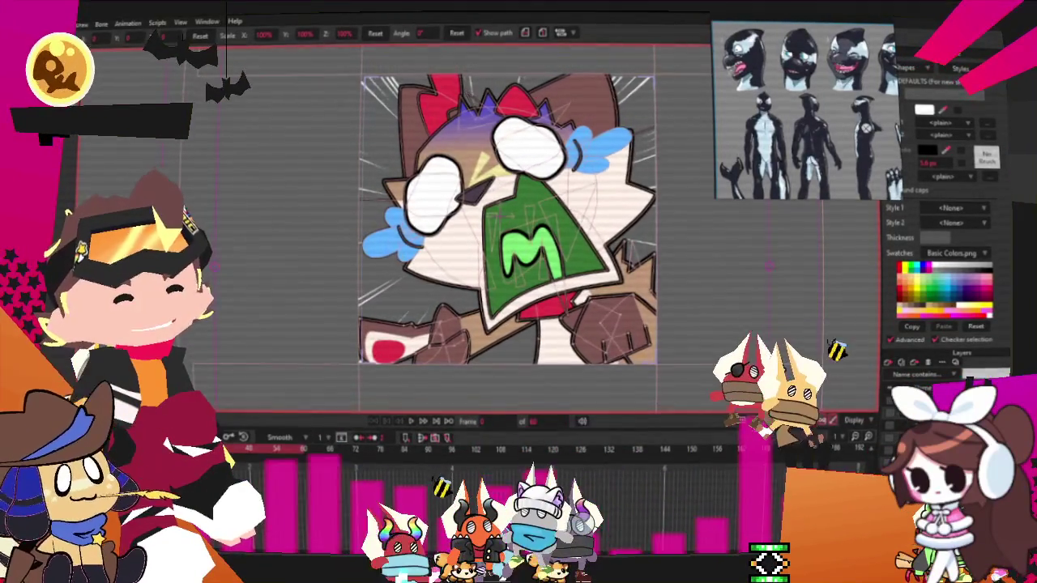
pyautogui.scroll(2, 525, 230)
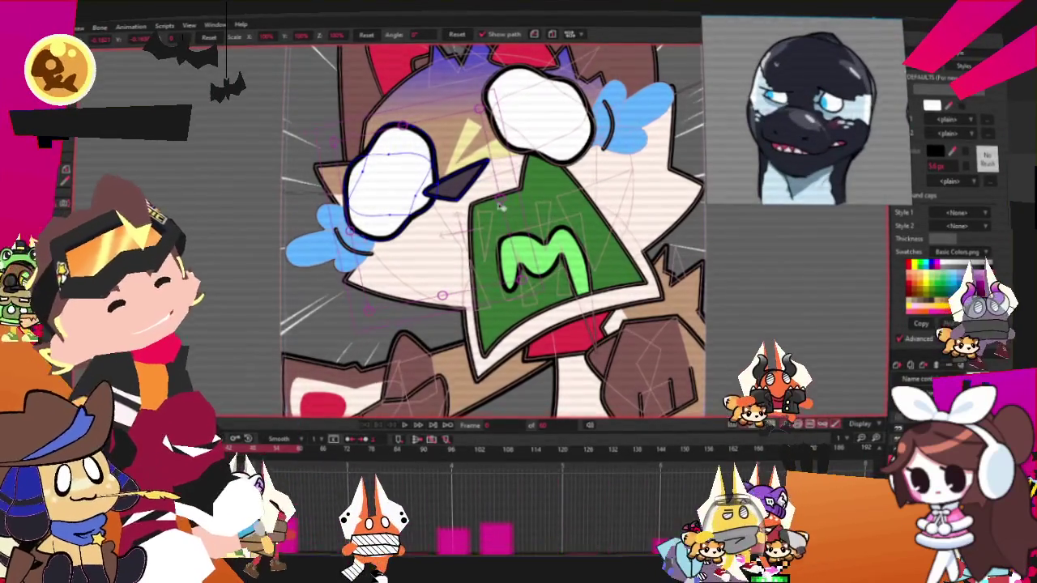
pyautogui.scroll(-2, 498, 207)
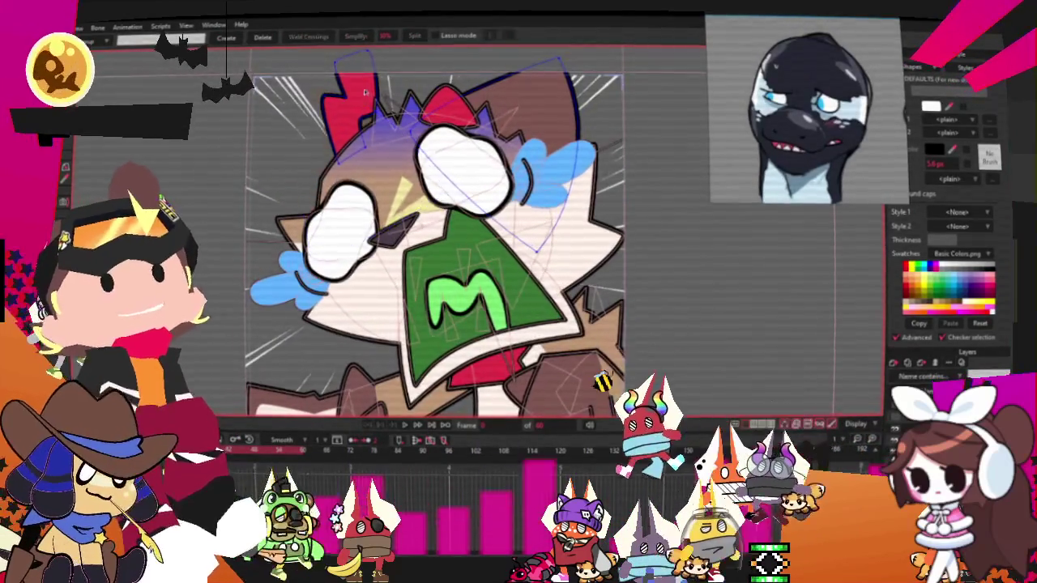
# Step: Select the brown hair shape behind the cat's head and fill it dark navy
pyautogui.click(518, 101)
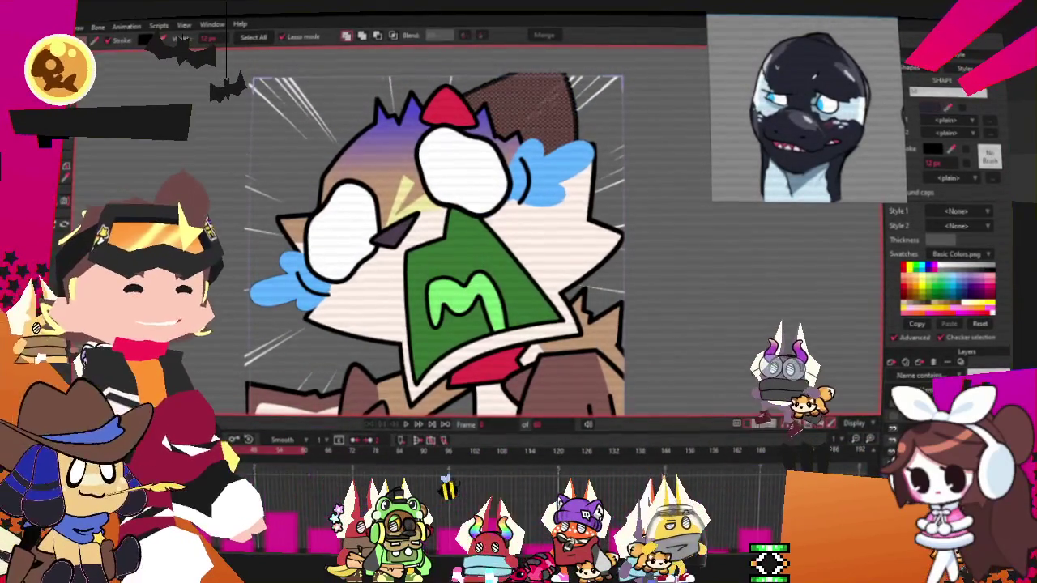
pyautogui.press('t')
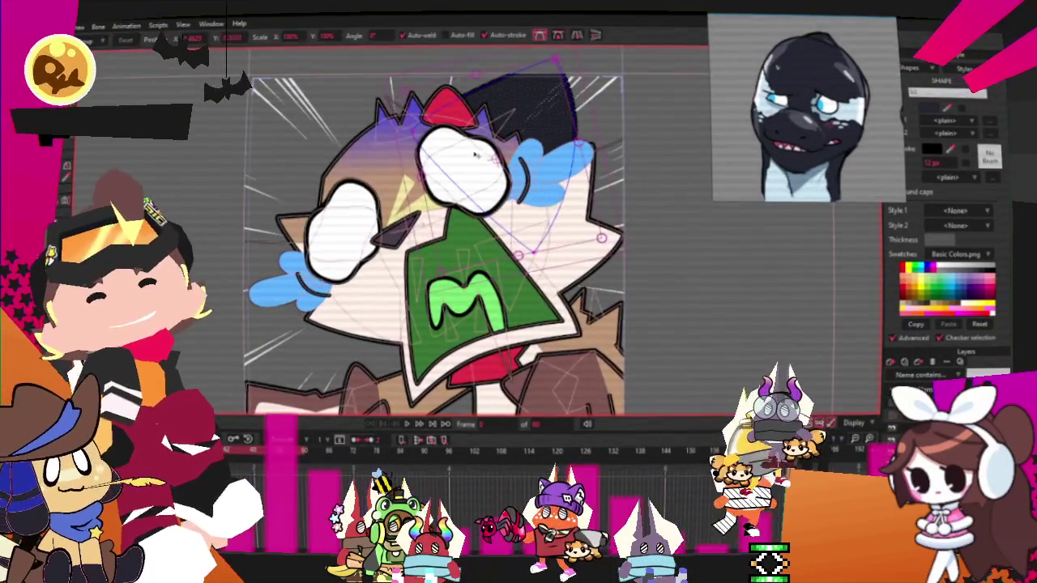
pyautogui.click(397, 151)
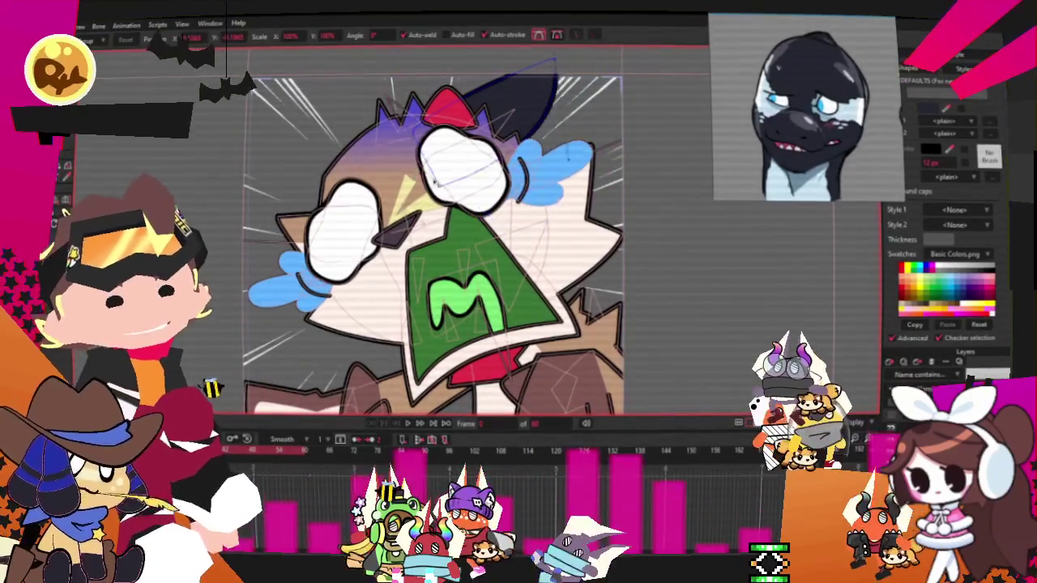
pyautogui.scroll(3, 397, 151)
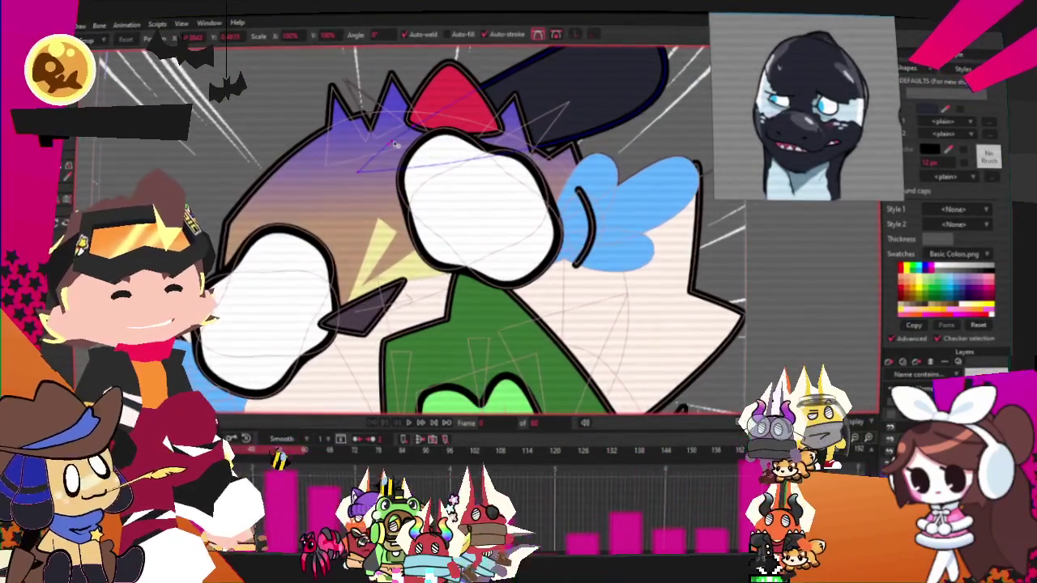
pyautogui.scroll(-2, 644, 173)
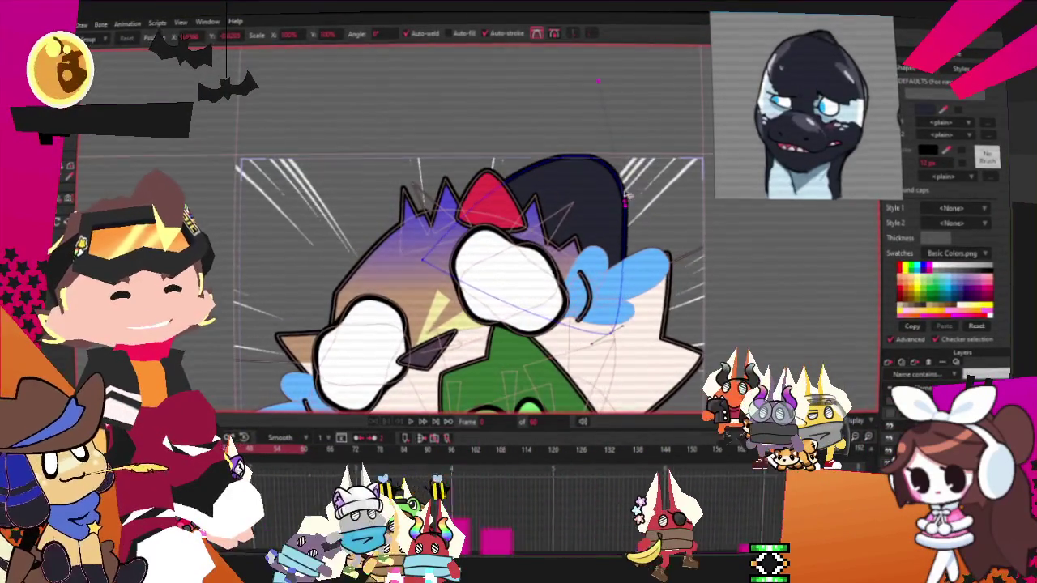
pyautogui.scroll(2, 579, 183)
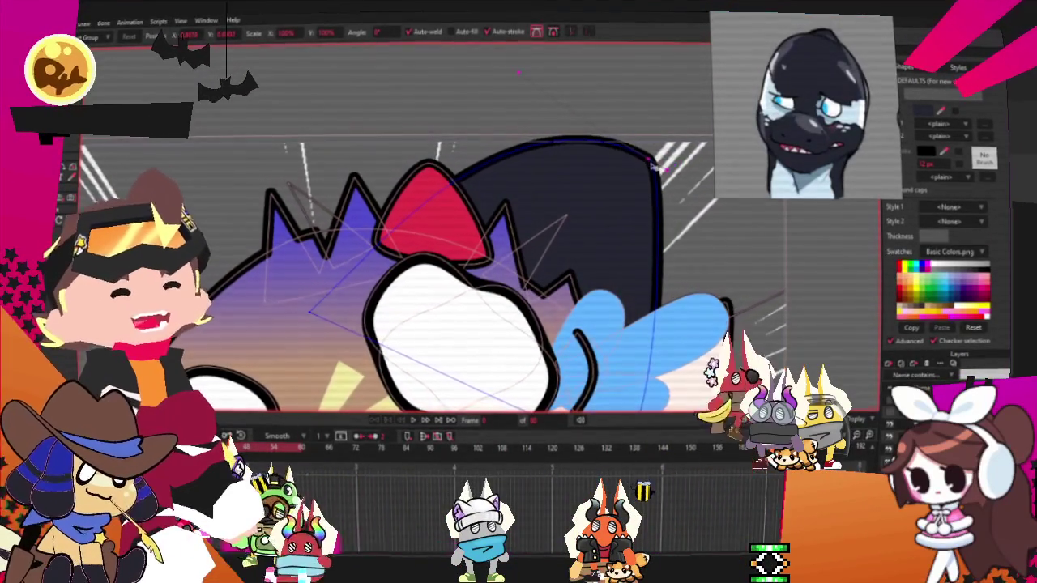
pyautogui.scroll(-2, 623, 162)
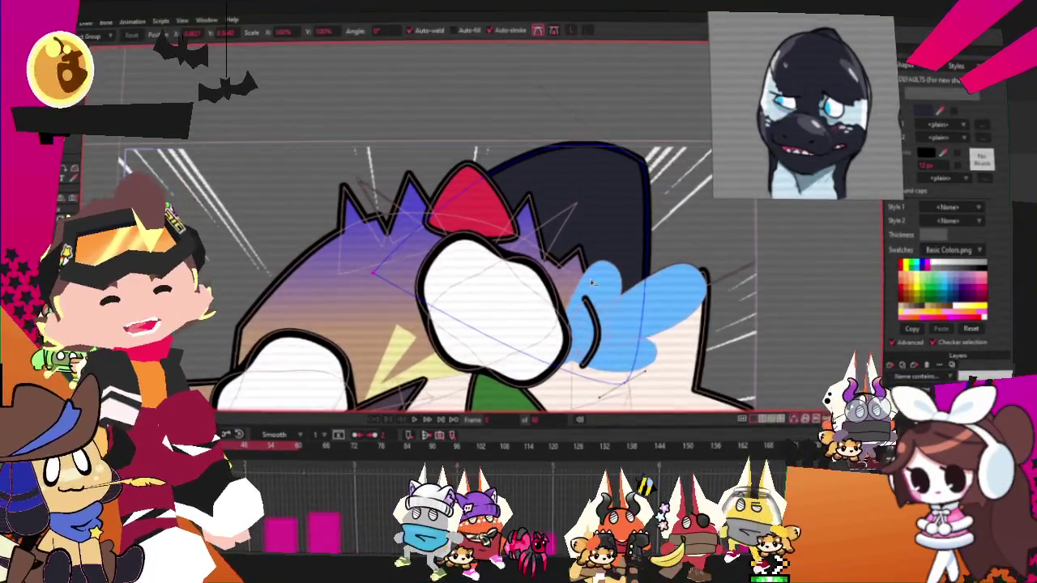
pyautogui.scroll(-2, 595, 256)
pyautogui.scroll(2, 585, 338)
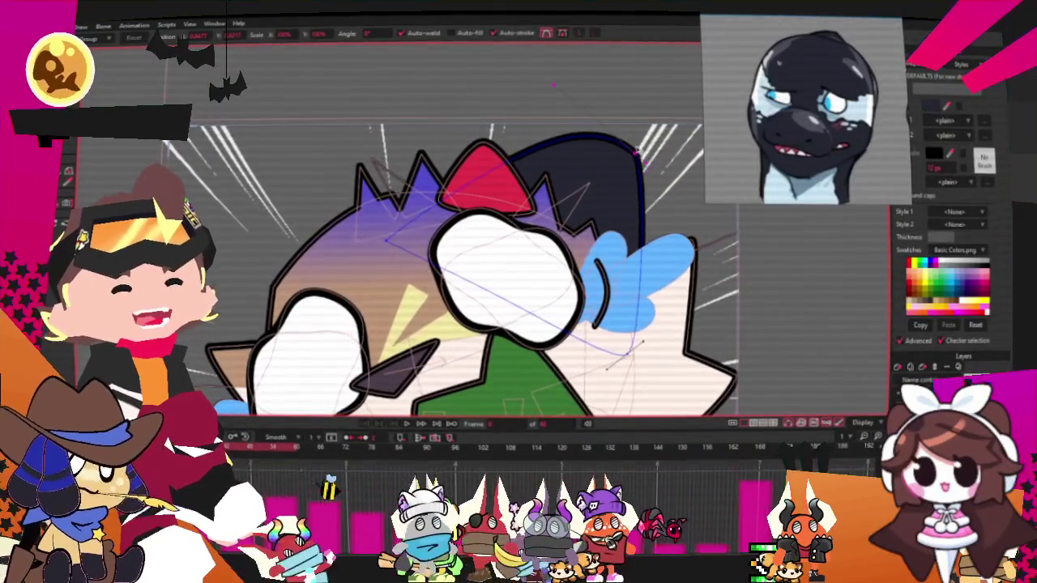
# Step: Drag the hair's top-right and top points outward to widen and raise its outline
pyautogui.moveTo(651, 140); pyautogui.dragTo(664, 146)
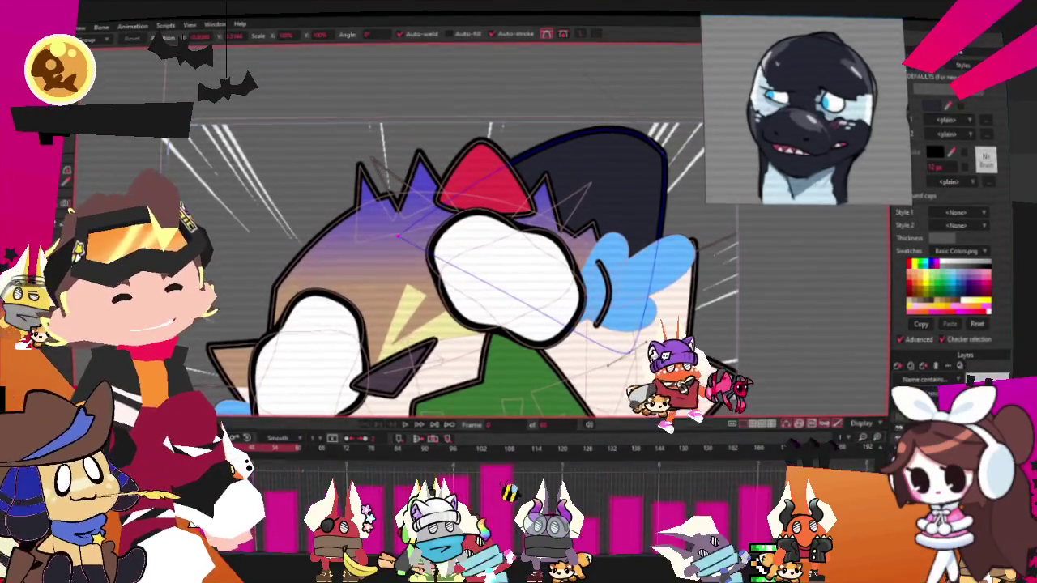
pyautogui.click(645, 344)
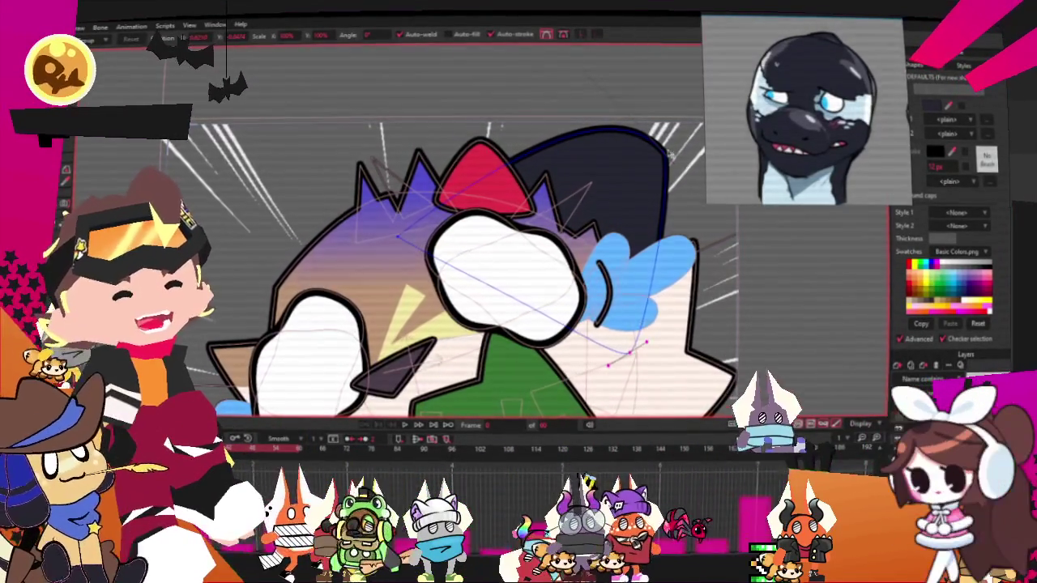
pyautogui.moveTo(664, 162); pyautogui.dragTo(674, 194)
pyautogui.moveTo(625, 135); pyautogui.dragTo(572, 58)
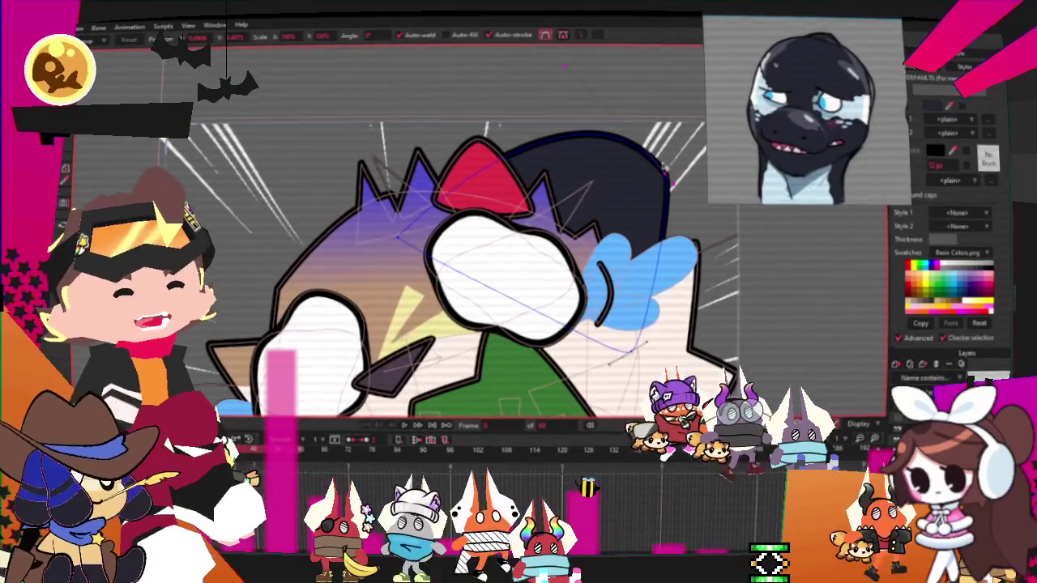
pyautogui.click(627, 349)
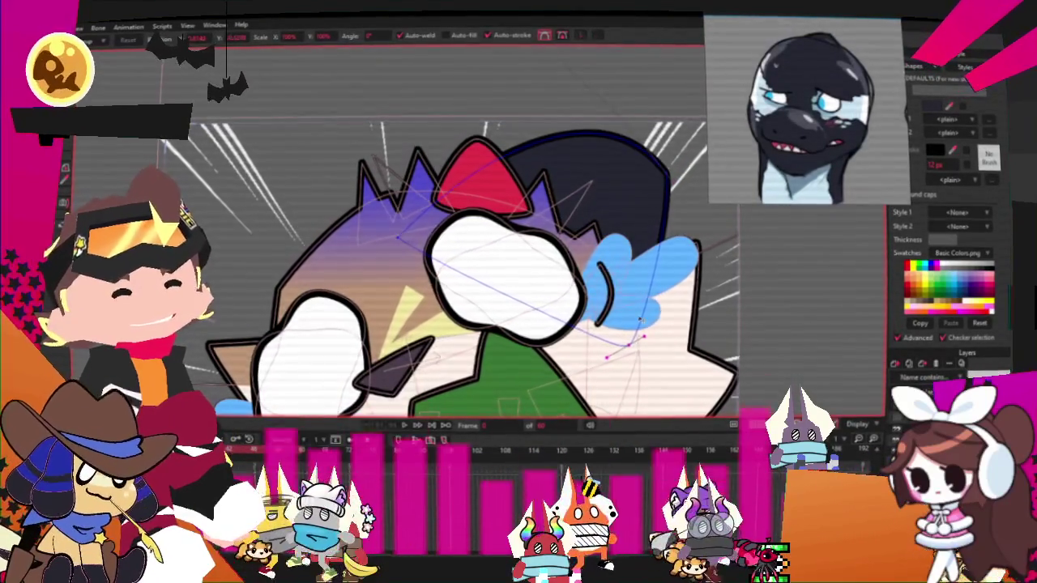
pyautogui.scroll(-5, 627, 350)
pyautogui.scroll(2, 550, 251)
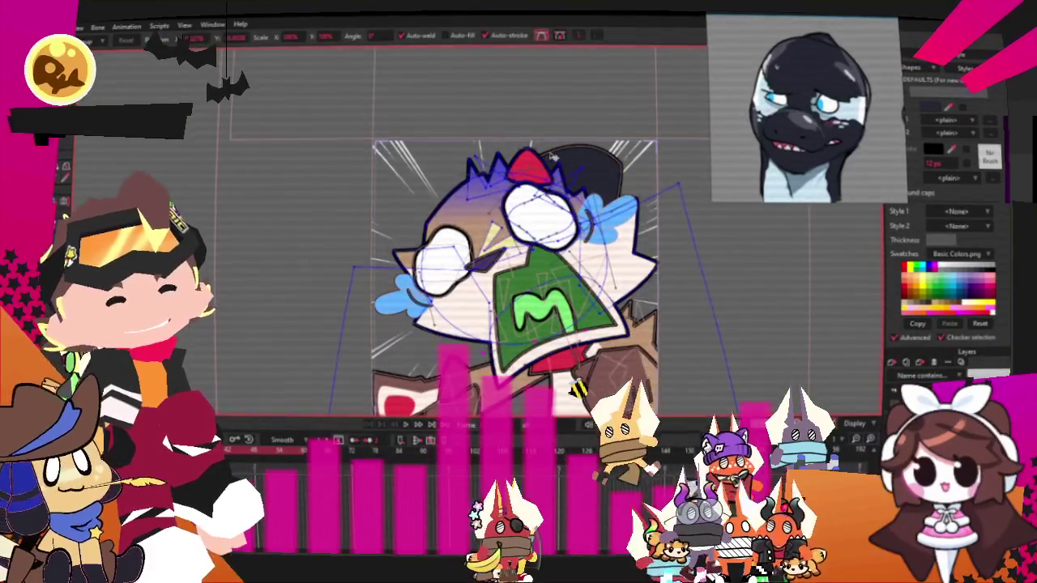
# Step: Preview the animation playback, then return to the Transform Points tool
pyautogui.scroll(5, 544, 154)
pyautogui.press('g')
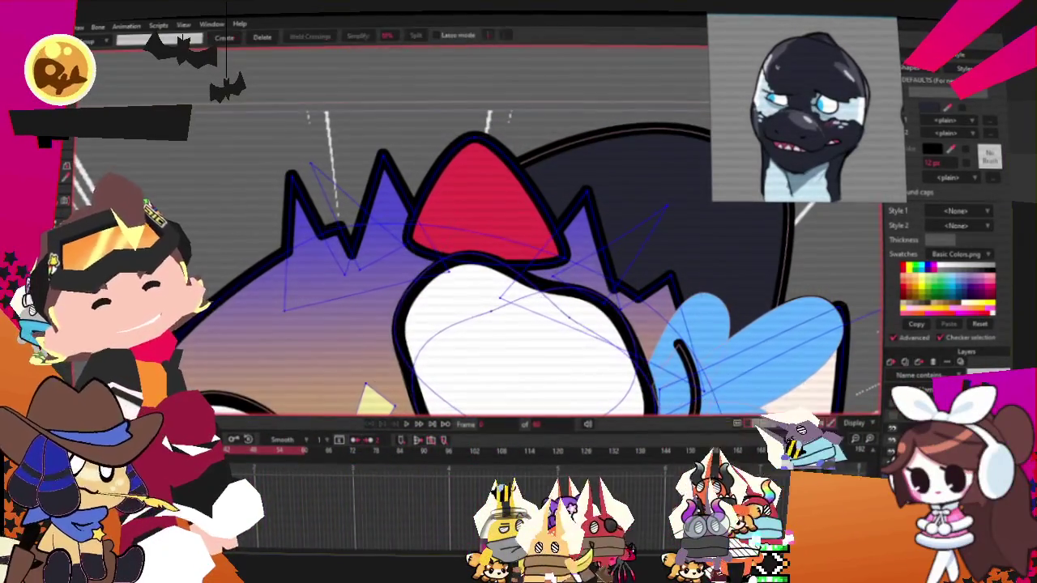
pyautogui.scroll(-3, 488, 163)
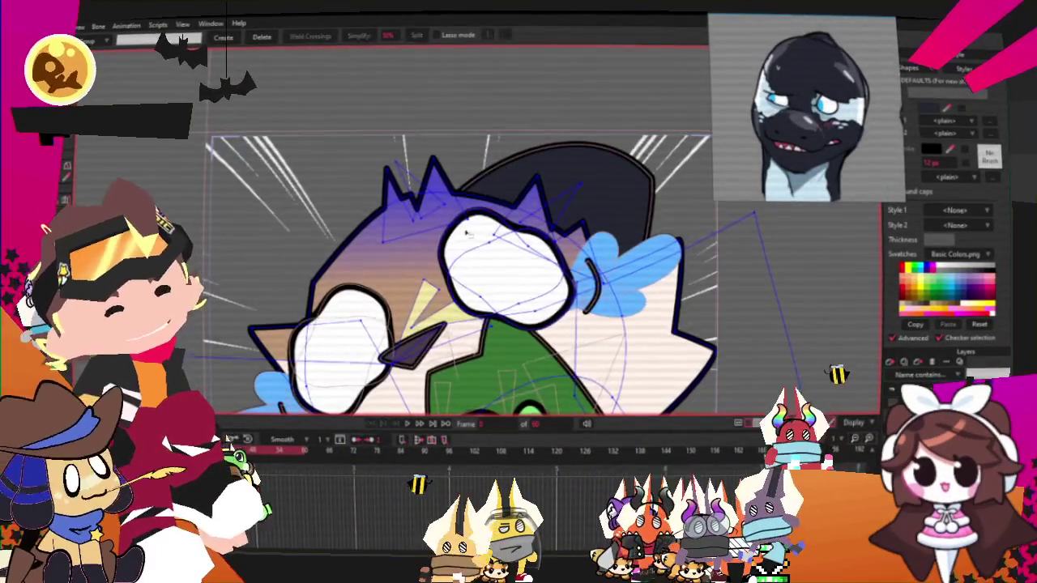
pyautogui.press('space')
pyautogui.scroll(-2, 465, 234)
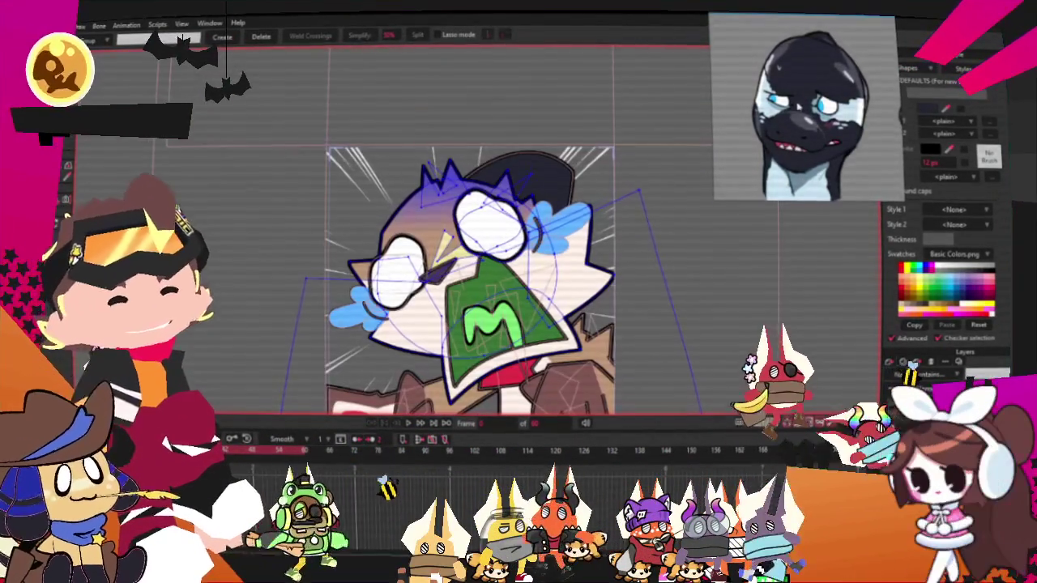
pyautogui.scroll(3, 415, 353)
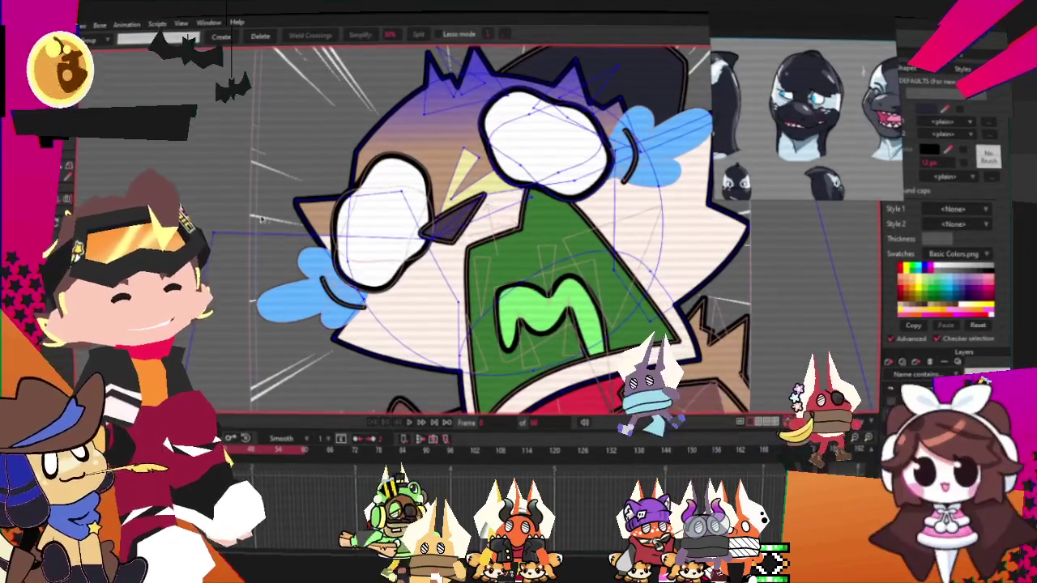
pyautogui.press('t')
pyautogui.scroll(3, 278, 194)
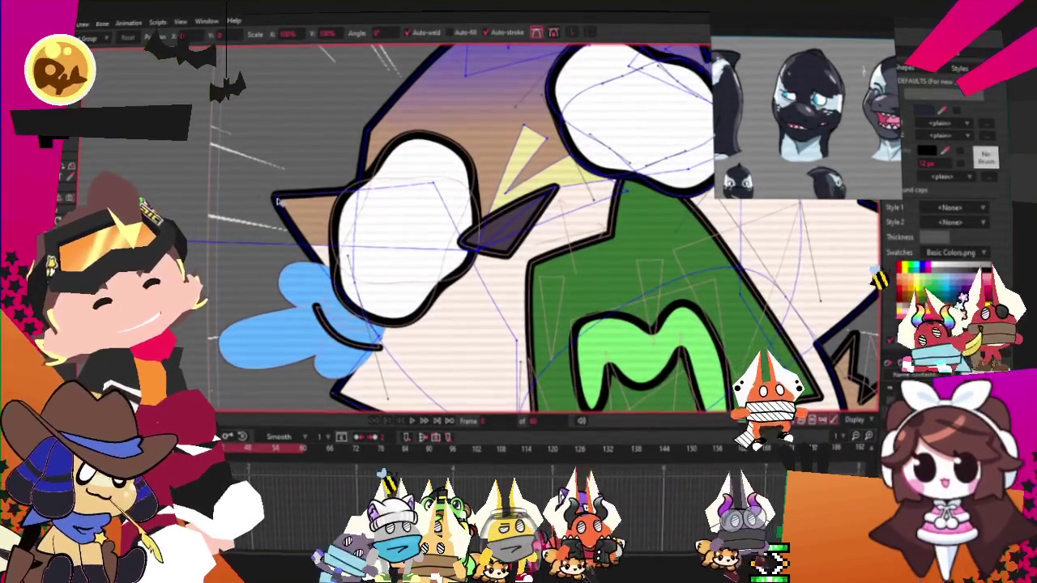
# Step: Move the end point of the black stroke by the left eye and pull the face outline's right point inward
pyautogui.click(328, 315)
pyautogui.scroll(2, 356, 324)
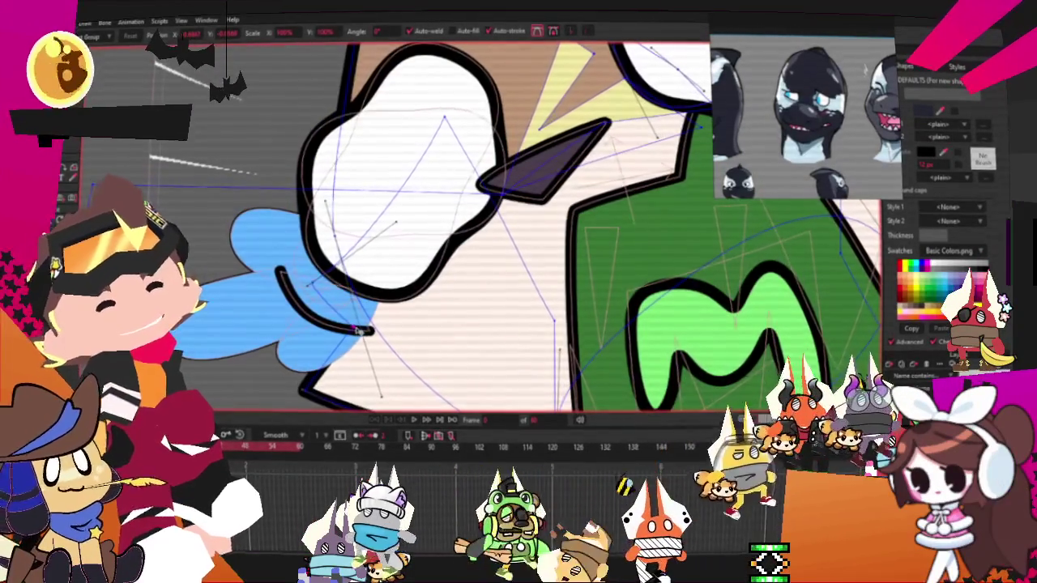
pyautogui.moveTo(312, 395); pyautogui.dragTo(347, 372)
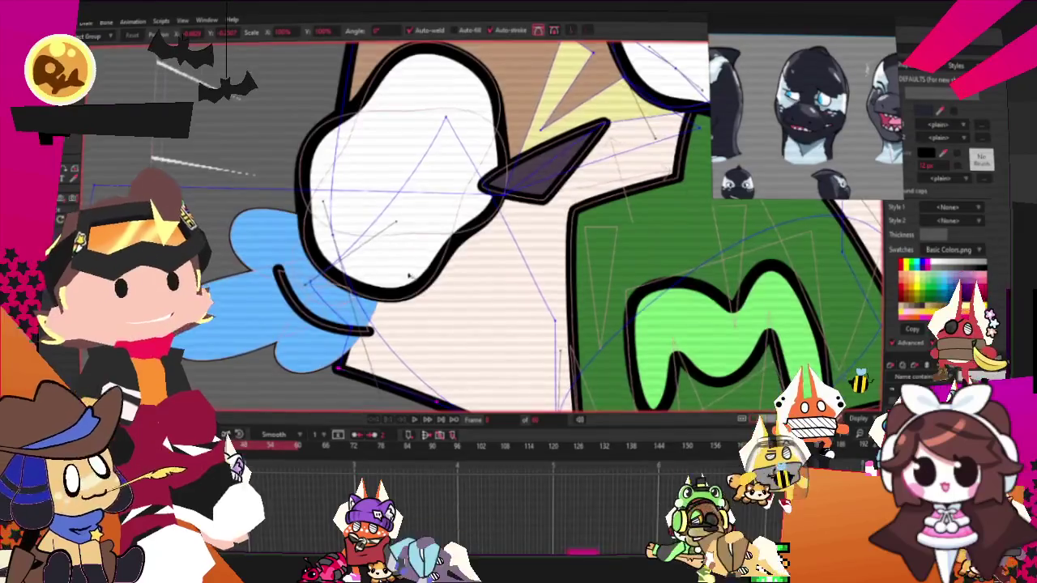
pyautogui.scroll(-5, 346, 373)
pyautogui.scroll(3, 566, 193)
pyautogui.scroll(2, 567, 193)
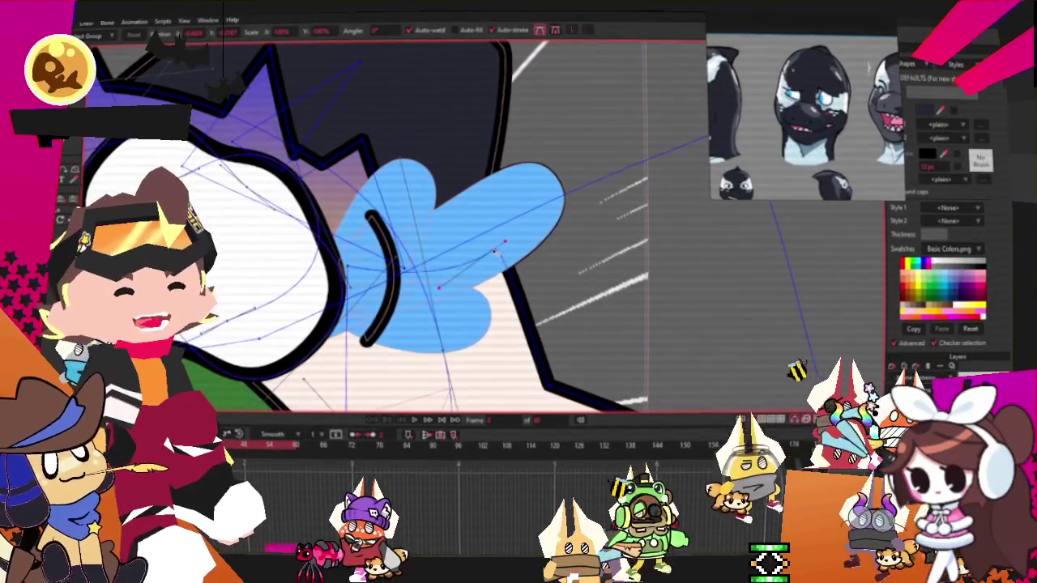
pyautogui.scroll(-2, 589, 177)
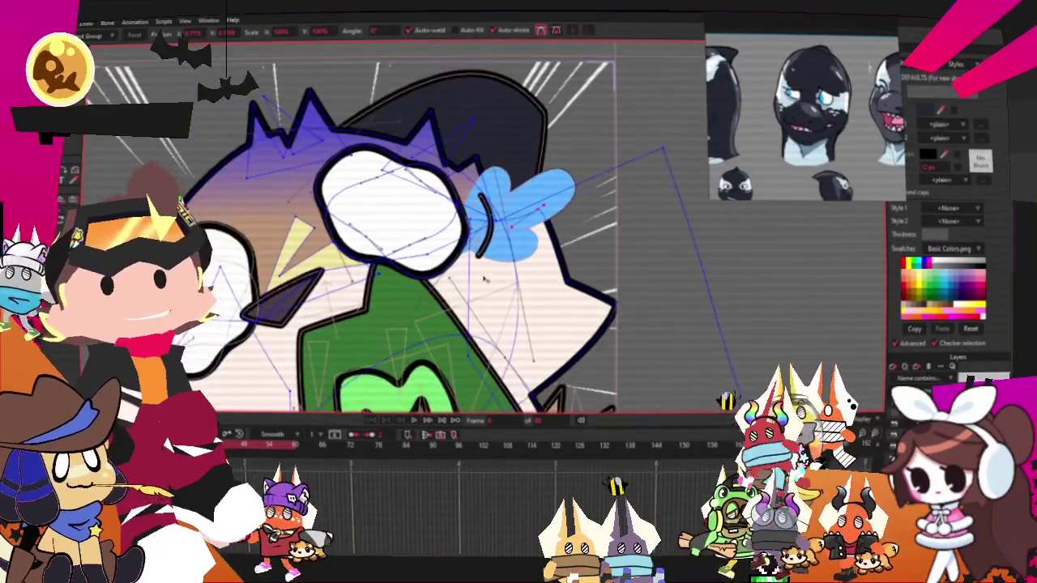
pyautogui.scroll(1, 545, 301)
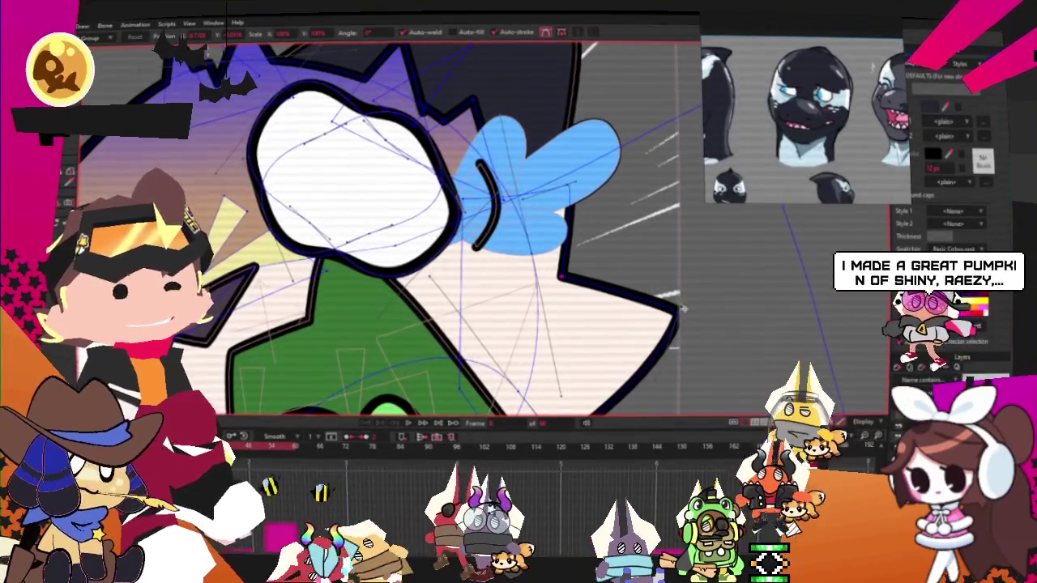
pyautogui.moveTo(677, 311); pyautogui.dragTo(588, 296)
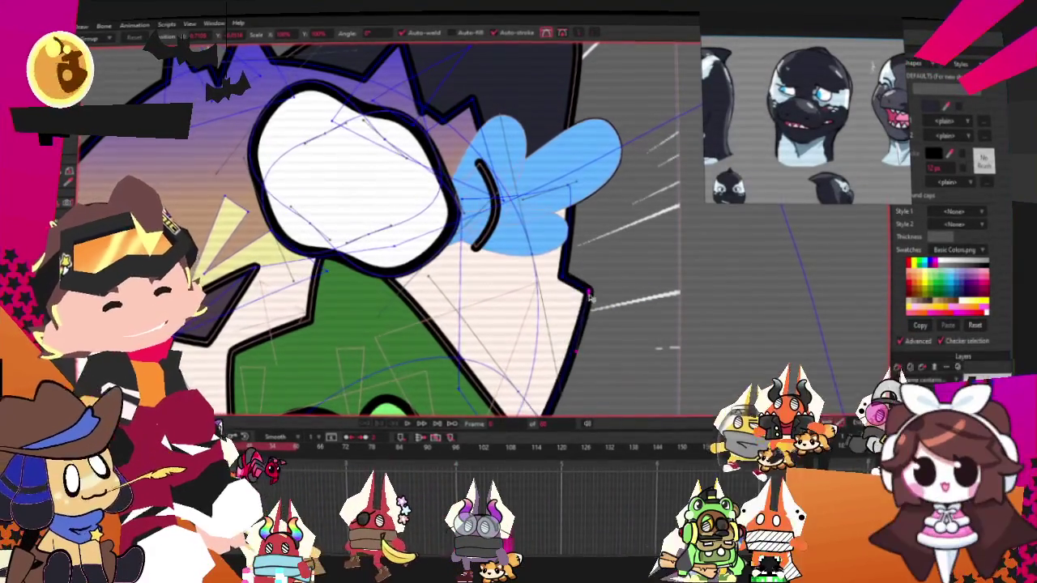
pyautogui.scroll(-5, 590, 298)
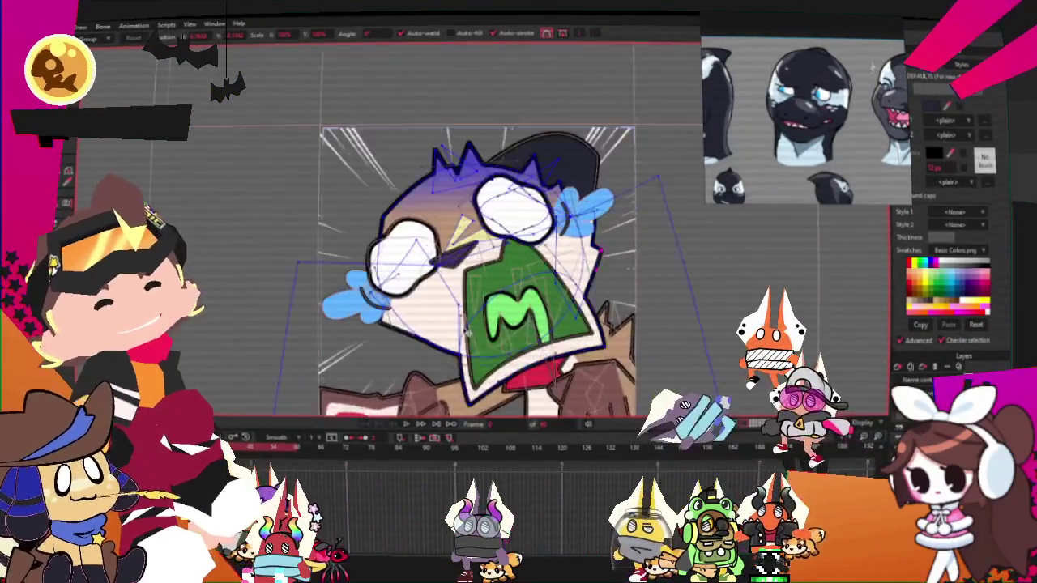
# Step: Drag the face outline's lower-left corner down
pyautogui.scroll(3, 468, 328)
pyautogui.scroll(2, 405, 326)
pyautogui.scroll(1, 330, 324)
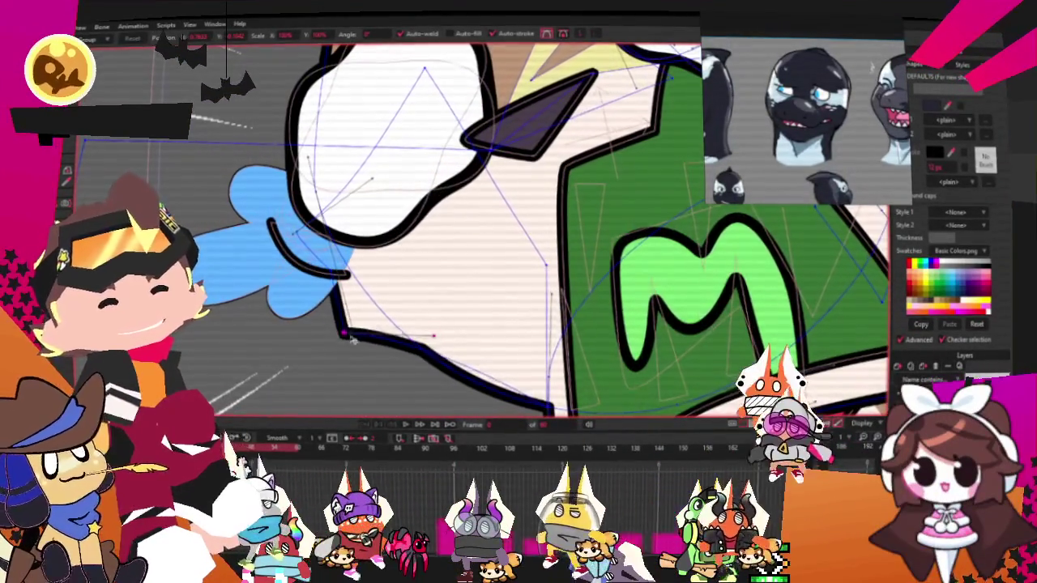
pyautogui.moveTo(344, 333); pyautogui.dragTo(344, 354)
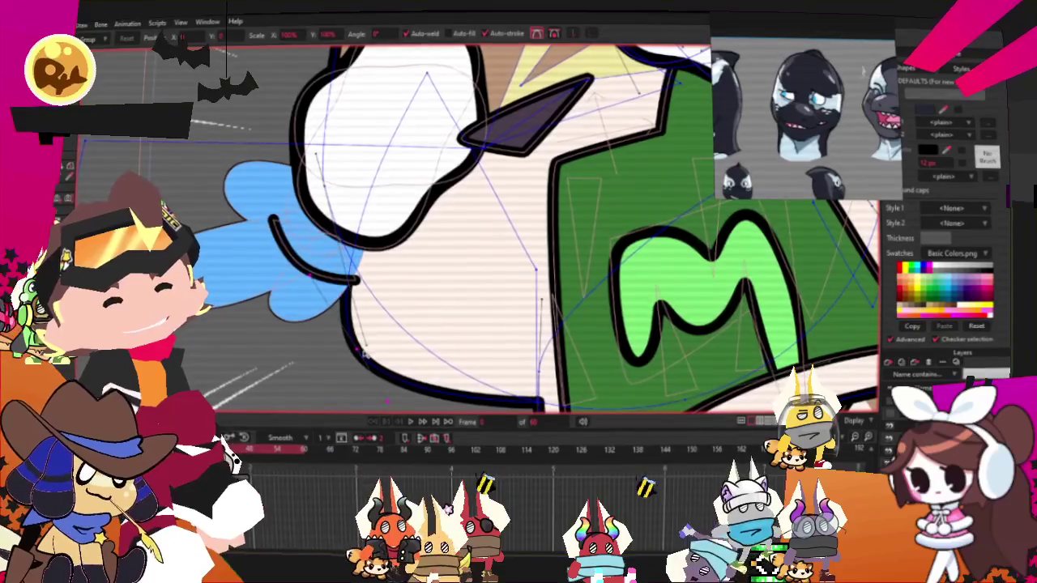
# Step: Move the face outline's right-edge points left to reduce its bulge
pyautogui.scroll(-3, 401, 371)
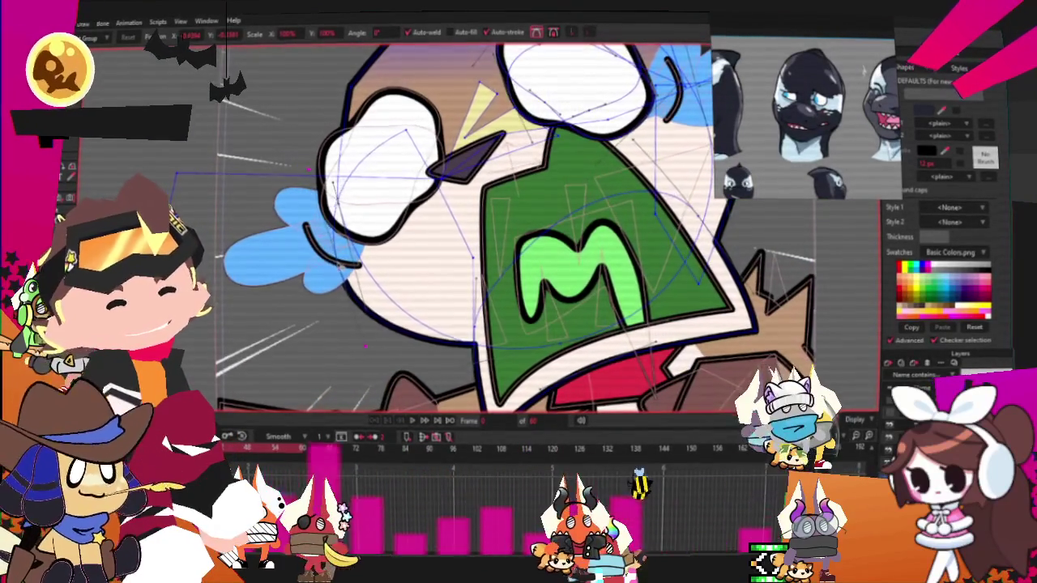
pyautogui.scroll(-3, 482, 205)
pyautogui.scroll(5, 482, 205)
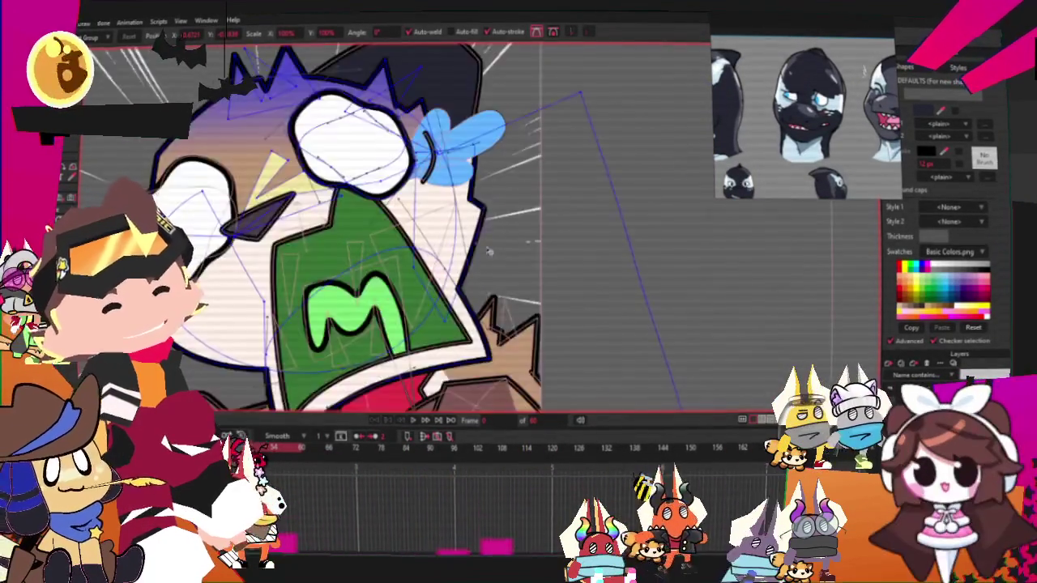
pyautogui.moveTo(481, 205)
pyautogui.mouseDown()
pyautogui.moveTo(480, 90)
pyautogui.moveTo(470, 84)
pyautogui.mouseUp()
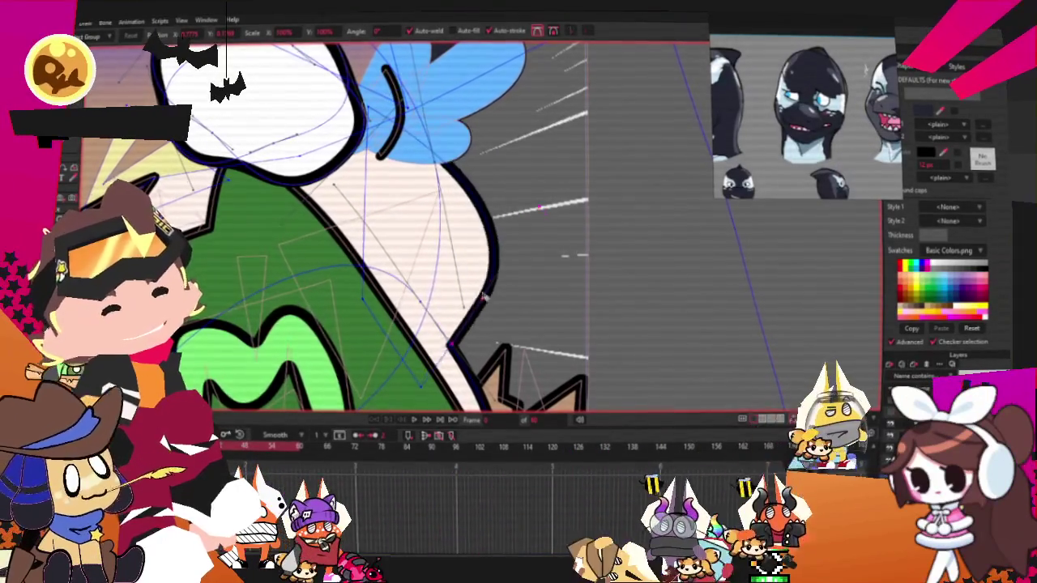
pyautogui.moveTo(538, 202); pyautogui.dragTo(506, 120)
pyautogui.scroll(-2, 437, 158)
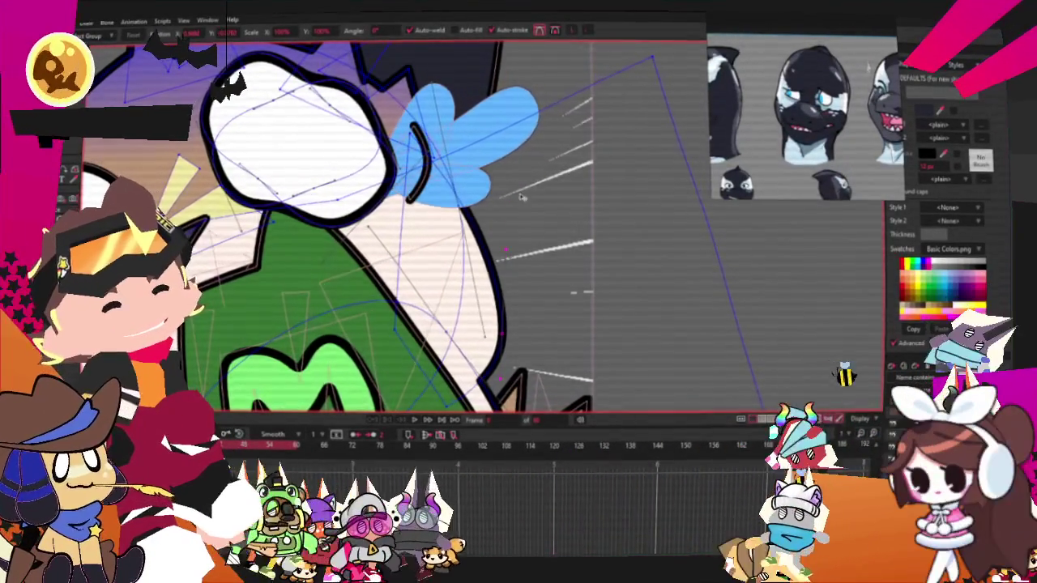
pyautogui.scroll(-3, 510, 252)
pyautogui.scroll(3, 500, 286)
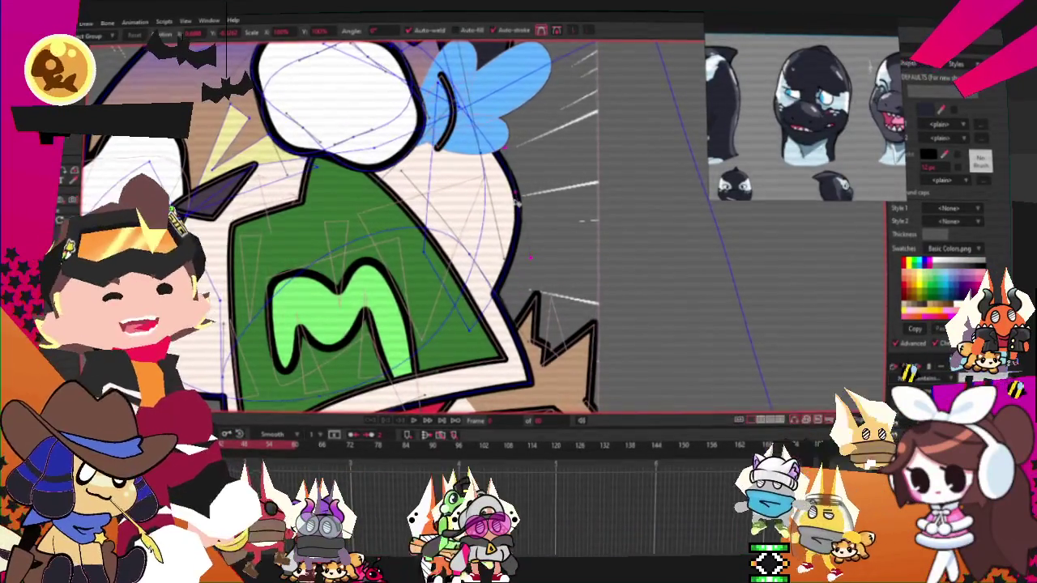
pyautogui.scroll(2, 513, 195)
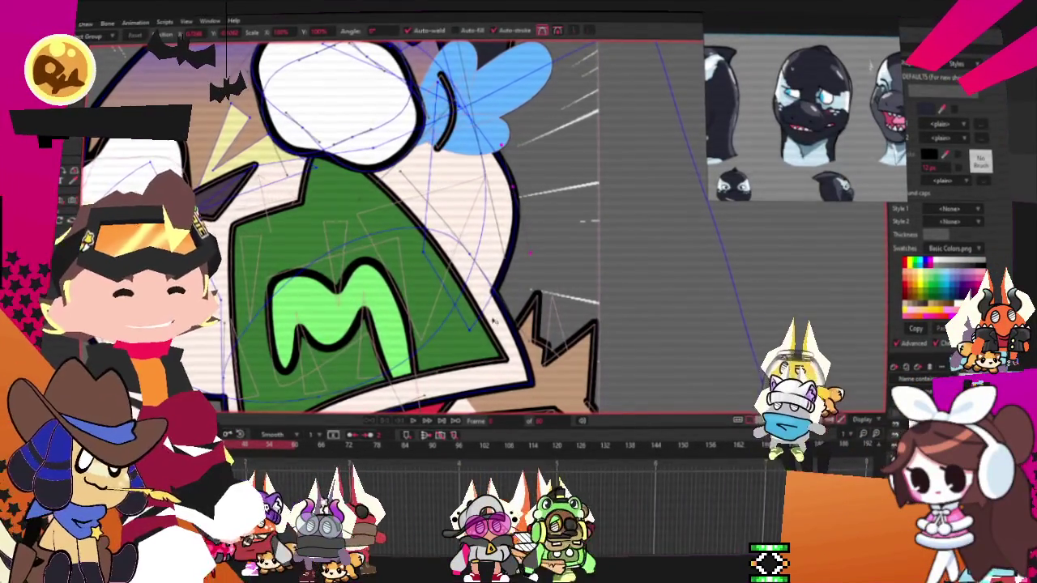
pyautogui.scroll(2, 497, 344)
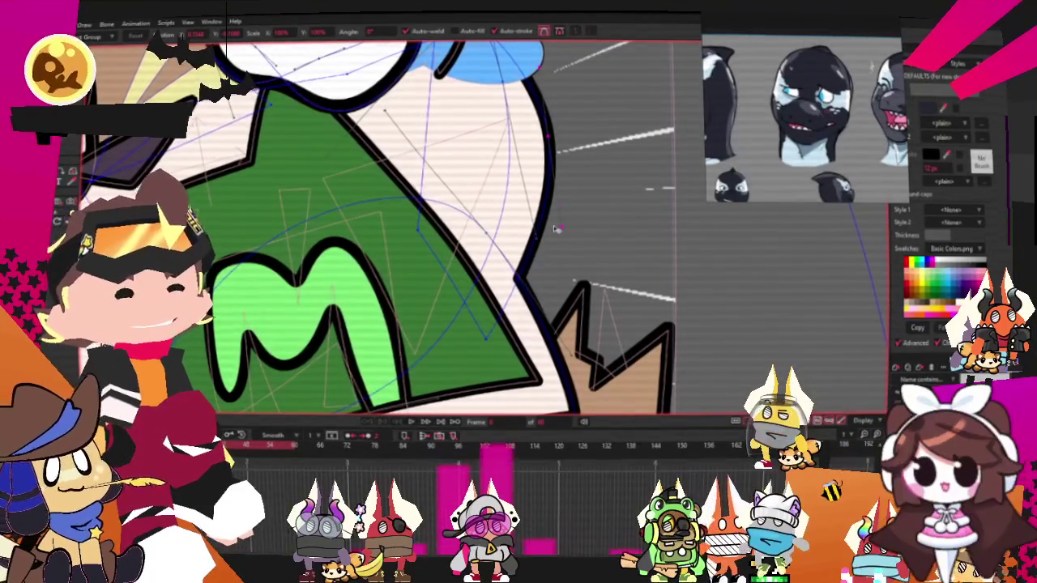
pyautogui.scroll(-2, 559, 233)
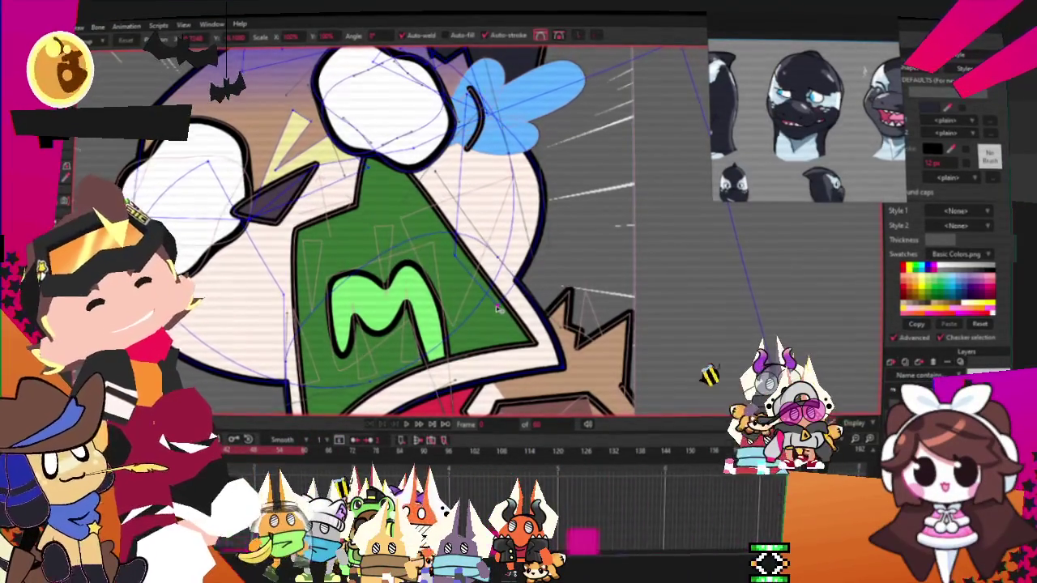
pyautogui.scroll(-4, 493, 307)
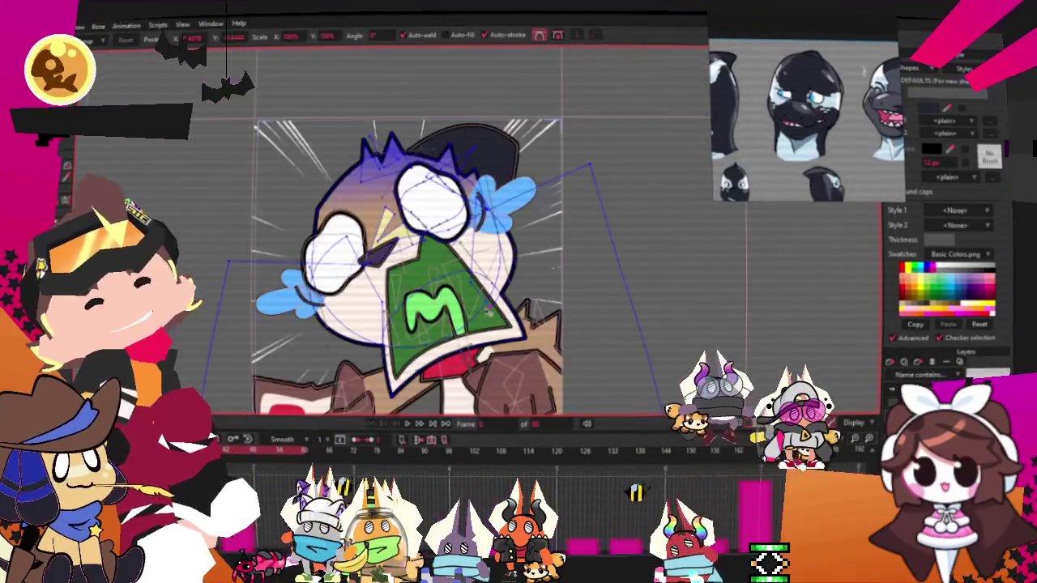
# Step: Select the cat head's fill shape with the Select Shape tool
pyautogui.scroll(3, 764, 101)
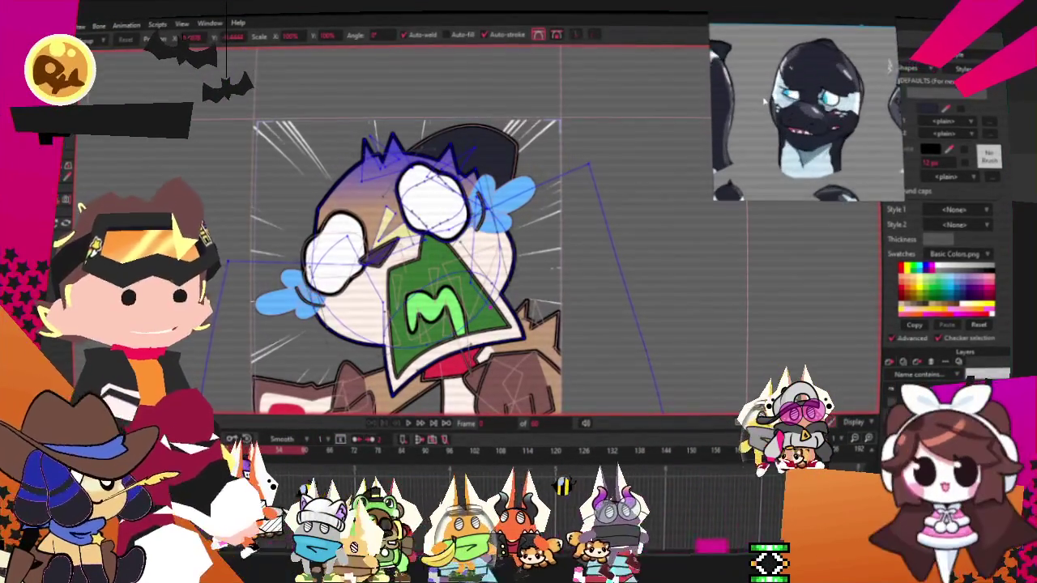
pyautogui.scroll(2, 315, 309)
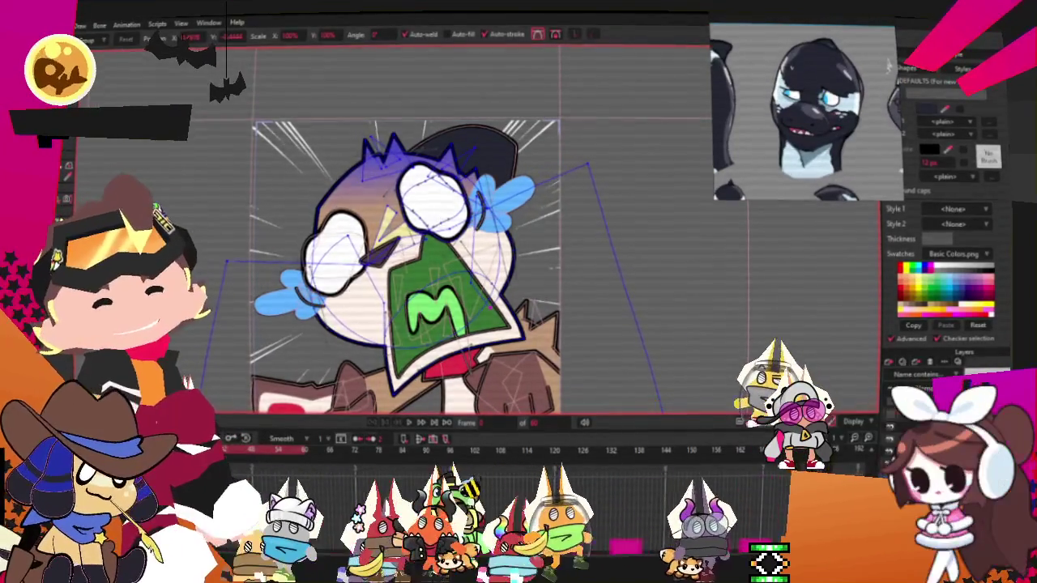
pyautogui.press('g')
pyautogui.scroll(2, 316, 310)
pyautogui.scroll(-1, 314, 310)
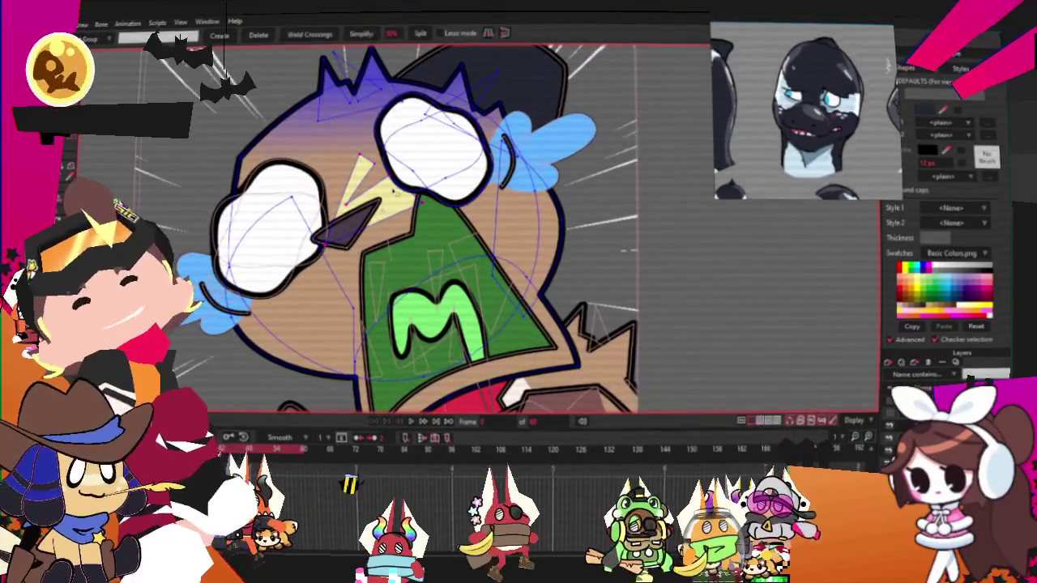
pyautogui.scroll(1, 394, 191)
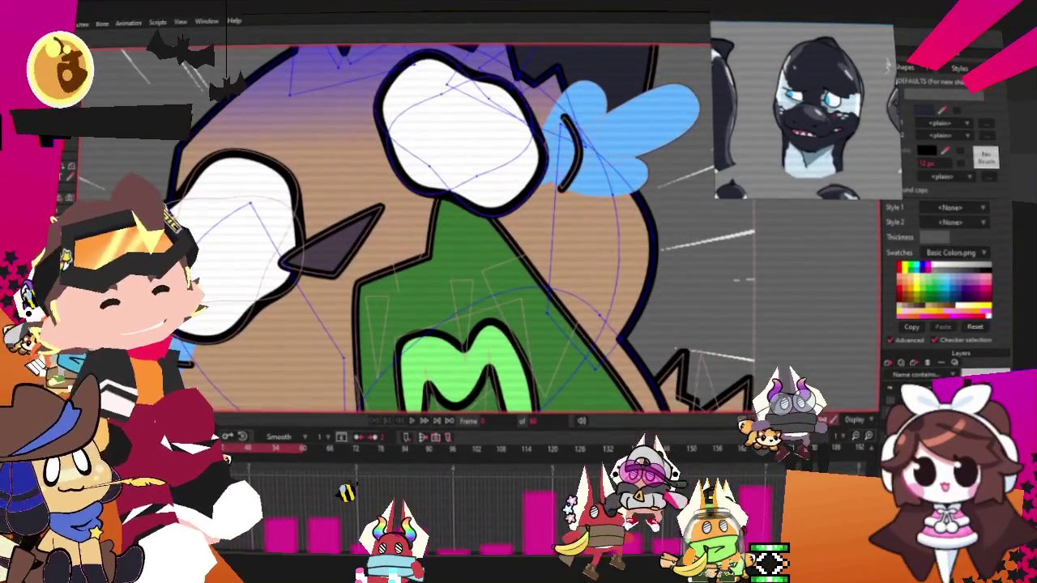
pyautogui.press('q')
pyautogui.click(348, 162)
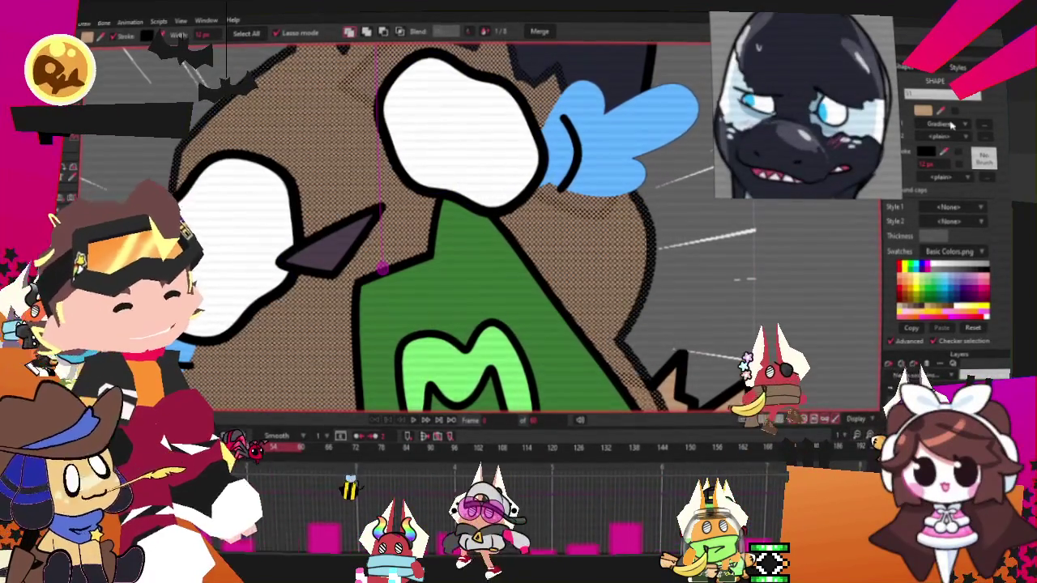
# Step: Set the head gradient's left stop to dark navy so it blends into purple
pyautogui.click(985, 127)
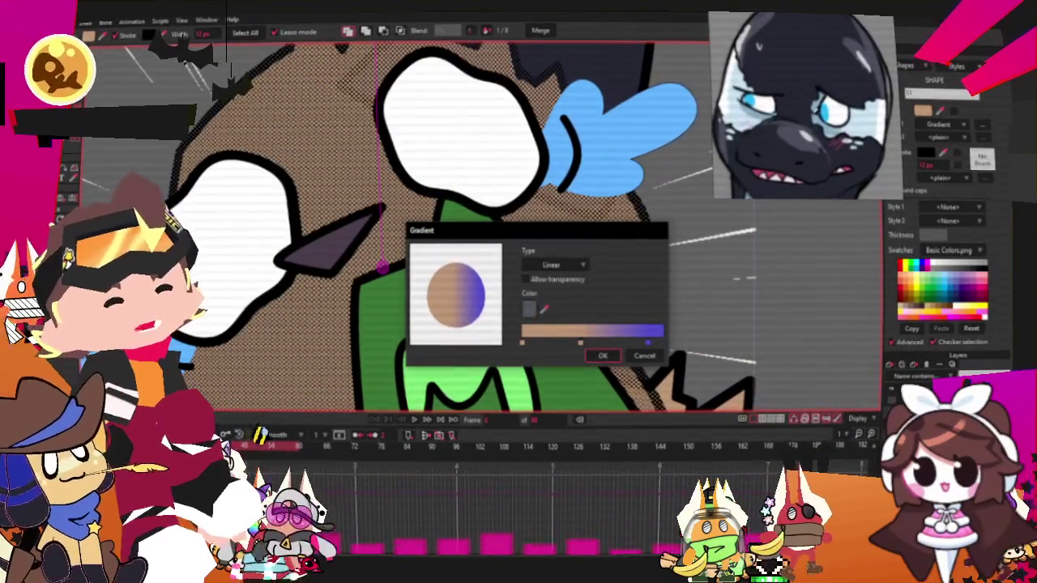
pyautogui.click(531, 347)
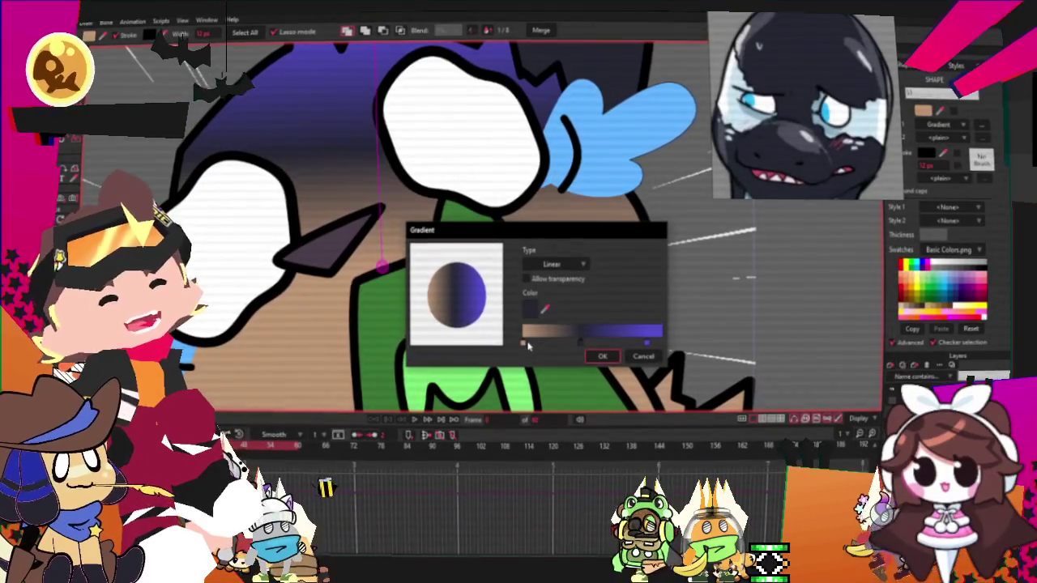
pyautogui.click(525, 345)
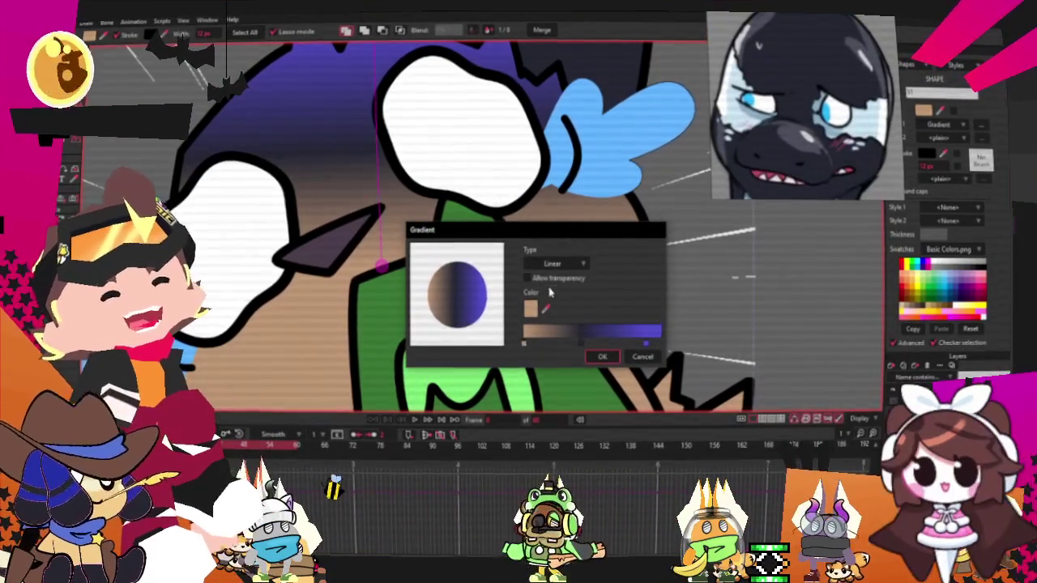
pyautogui.click(818, 168)
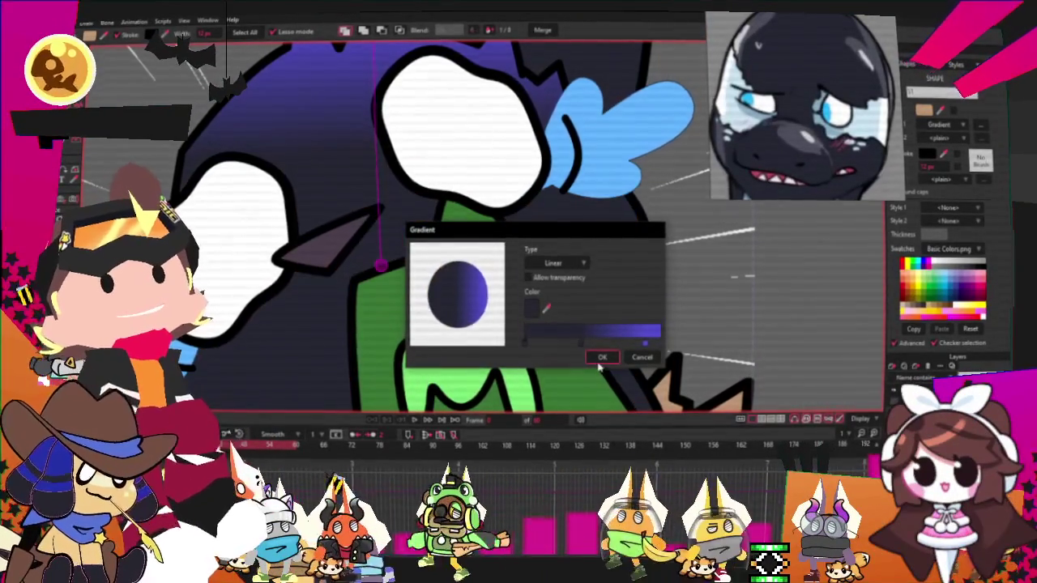
pyautogui.click(602, 357)
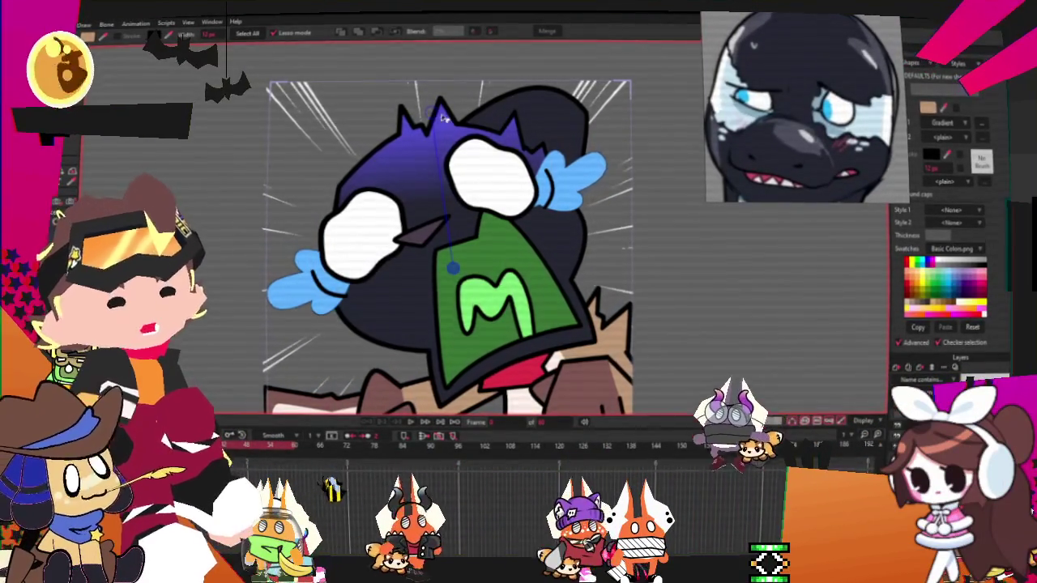
# Step: Zoom around the cat drawing and switch to a shape-drawing tool so all vector outlines show
pyautogui.scroll(-2, 595, 223)
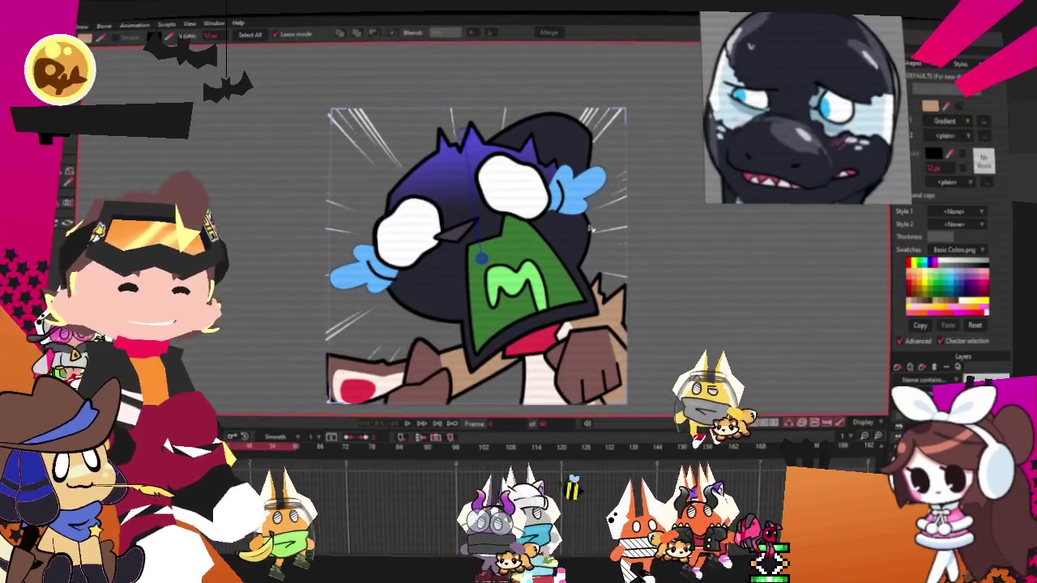
pyautogui.scroll(2, 487, 235)
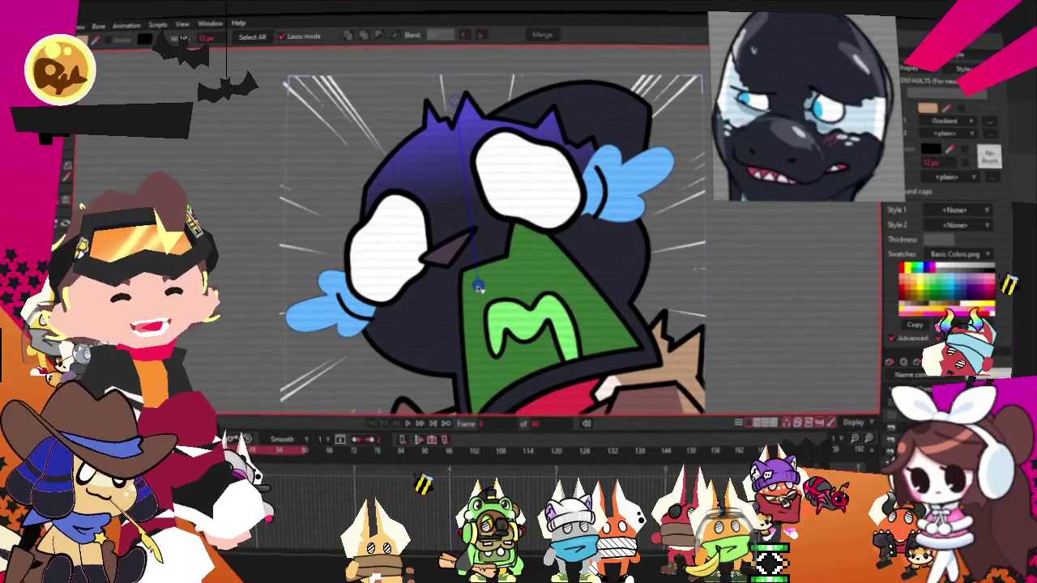
pyautogui.scroll(-1, 748, 301)
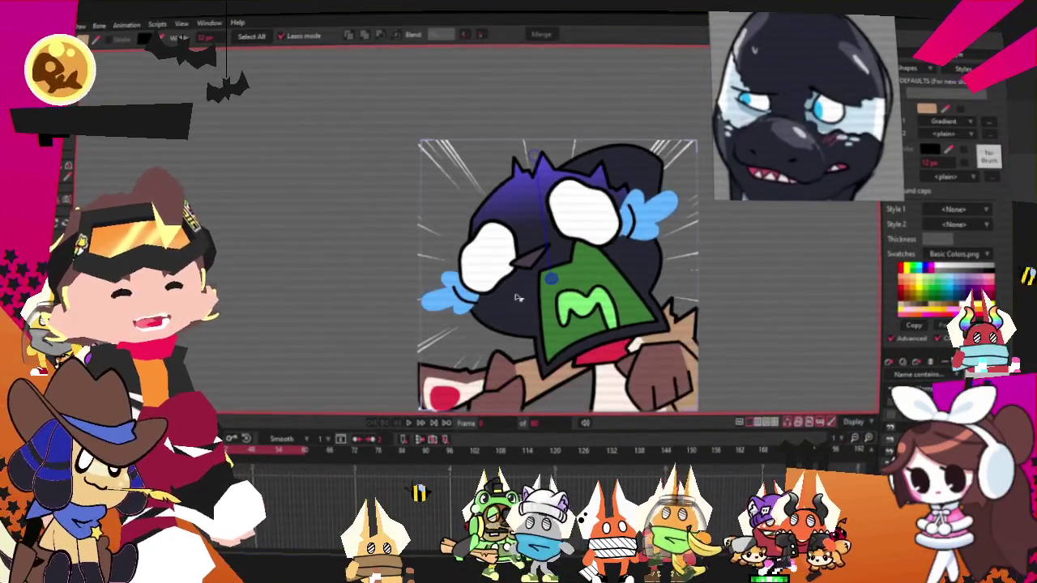
pyautogui.scroll(3, 747, 301)
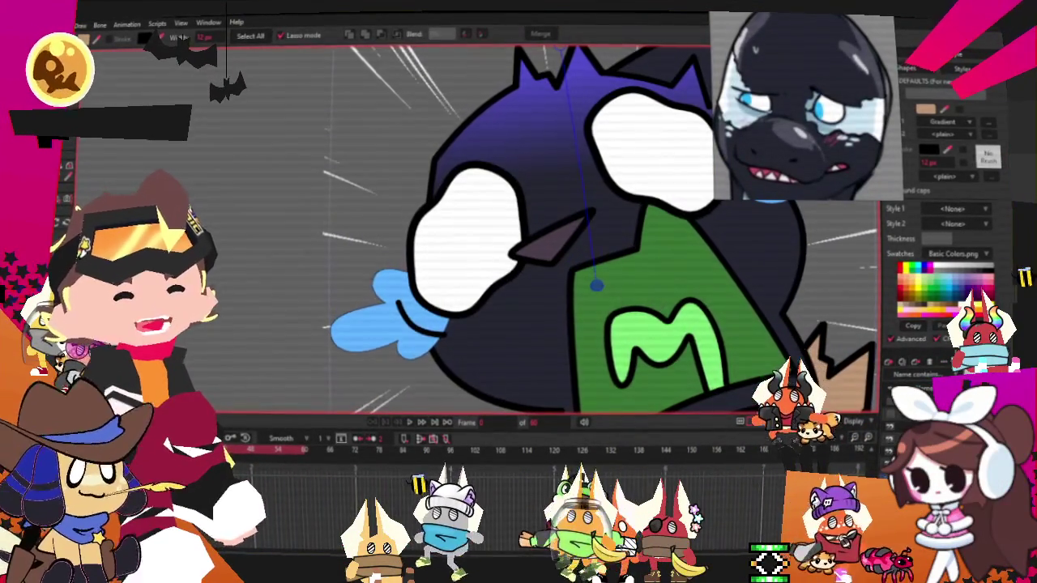
pyautogui.scroll(-1, 488, 305)
pyautogui.scroll(-2, 488, 304)
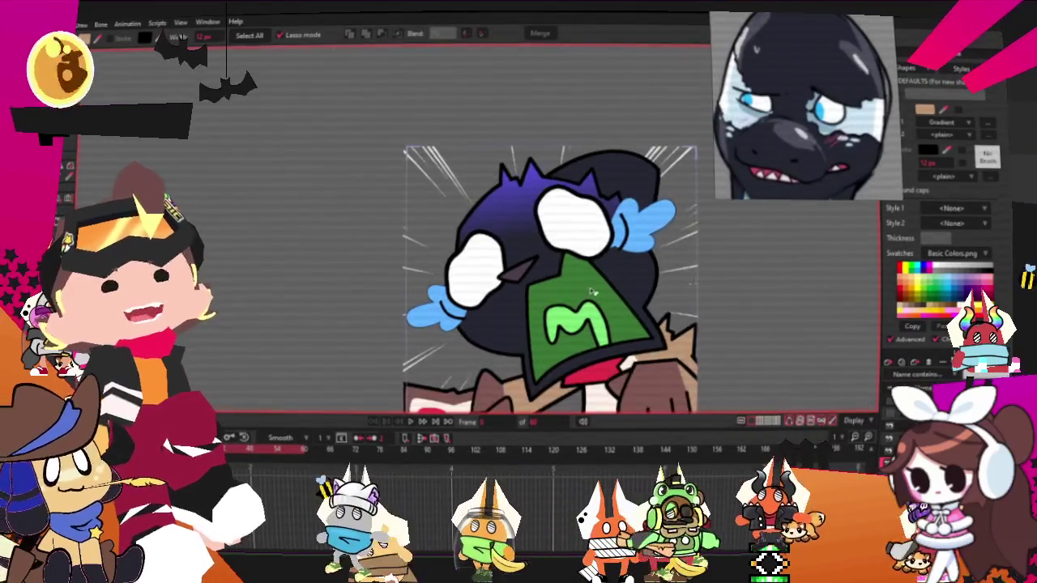
pyautogui.scroll(1, 622, 320)
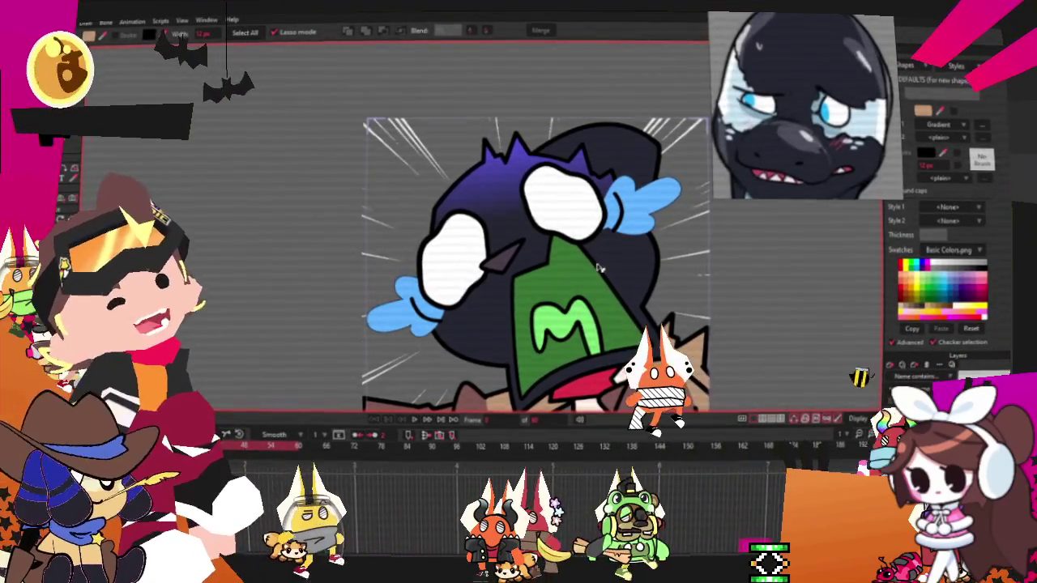
pyautogui.scroll(2, 530, 259)
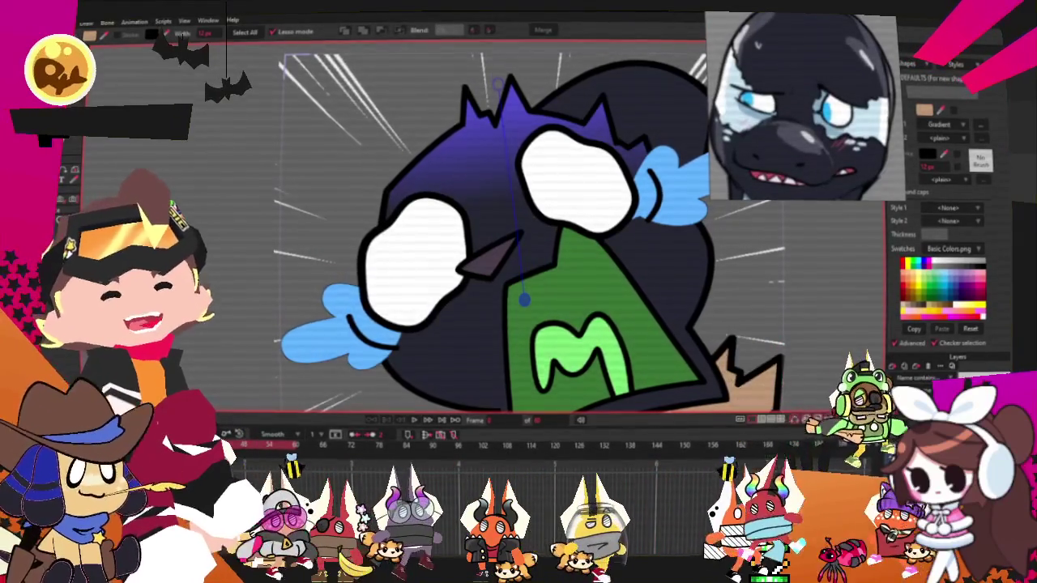
pyautogui.hotkey('ctrl', 'a')
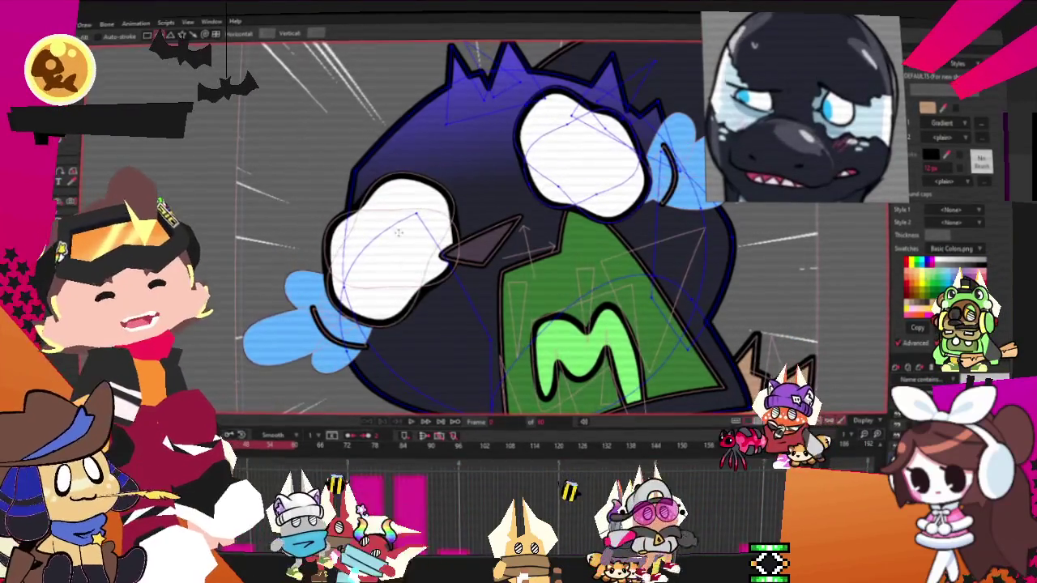
# Step: Draw a circle around the cat's left eye and select it as a shape
pyautogui.click(352, 182)
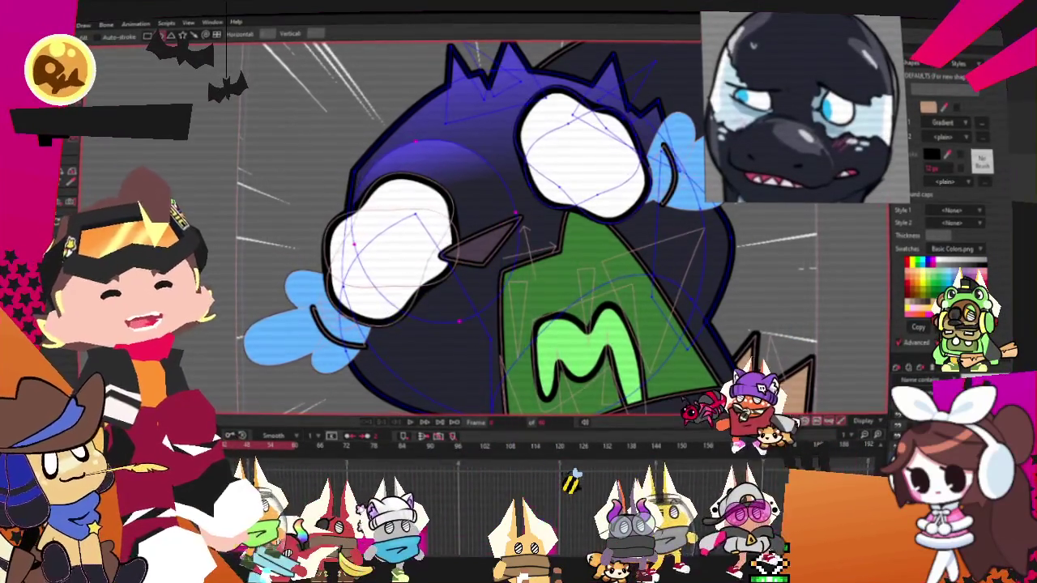
pyautogui.hotkey('alt', 'a')
pyautogui.click(459, 172)
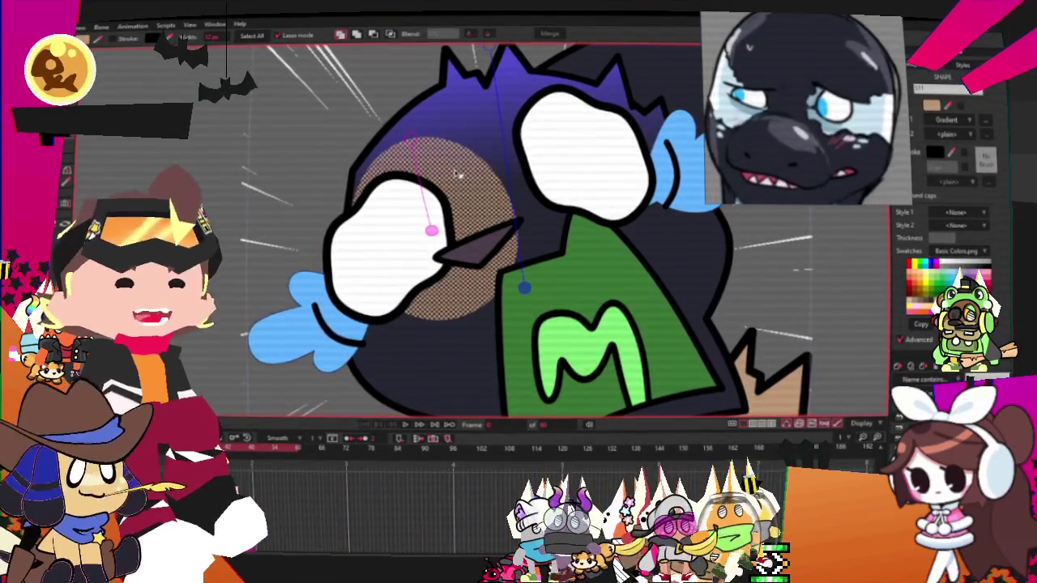
pyautogui.scroll(-3, 866, 88)
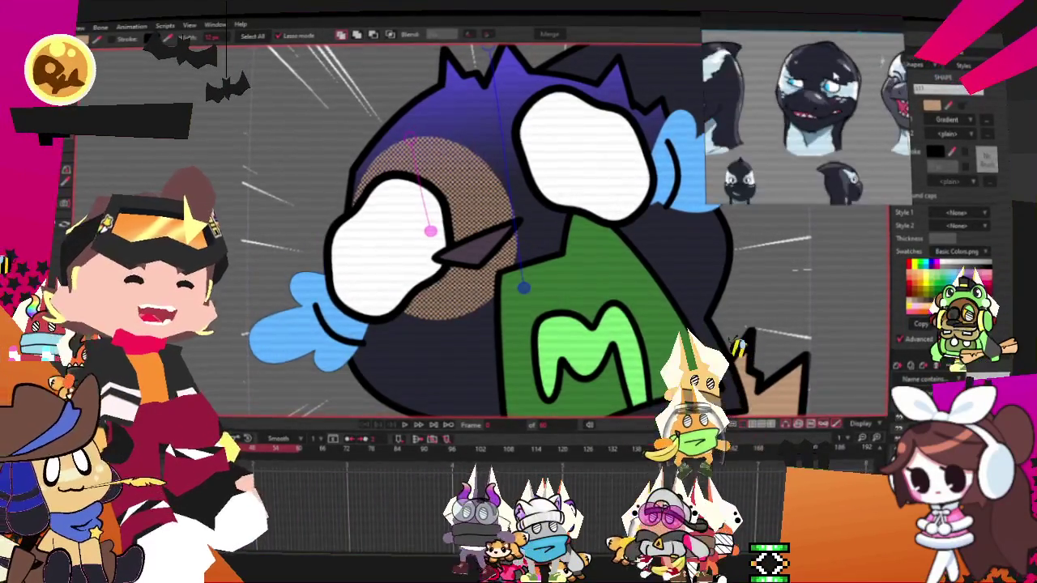
pyautogui.scroll(2, 867, 87)
pyautogui.scroll(3, 867, 87)
pyautogui.scroll(2, 866, 87)
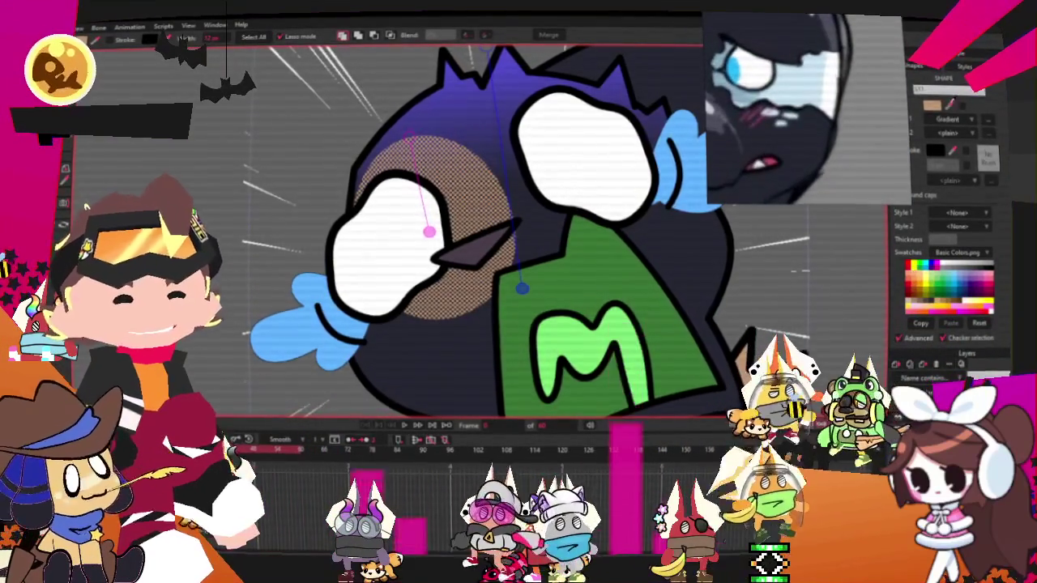
# Step: Fill the circle pale blue and change its effect from gradient to a flat fill
pyautogui.click(626, 173)
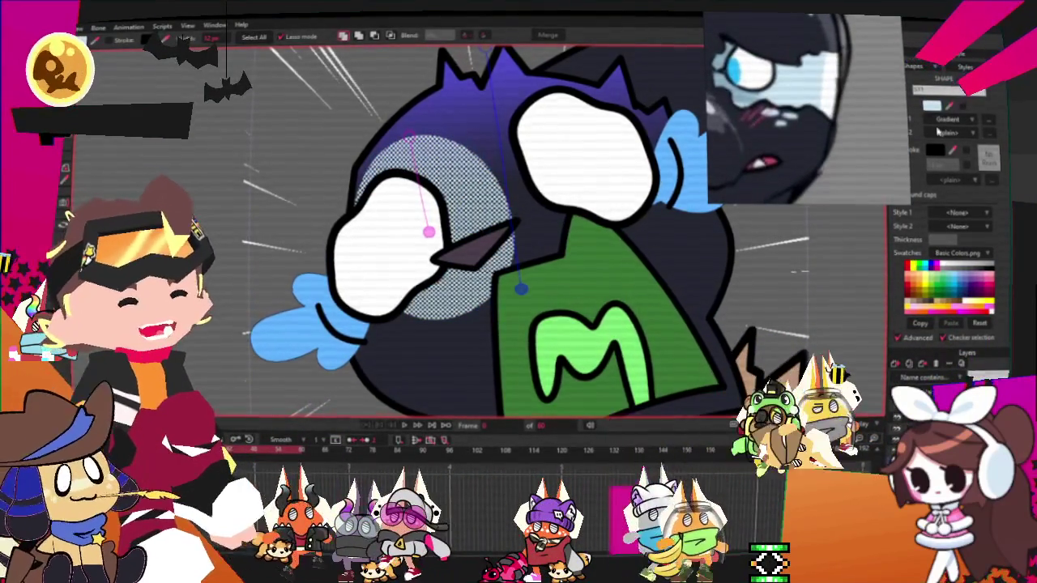
pyautogui.click(960, 119)
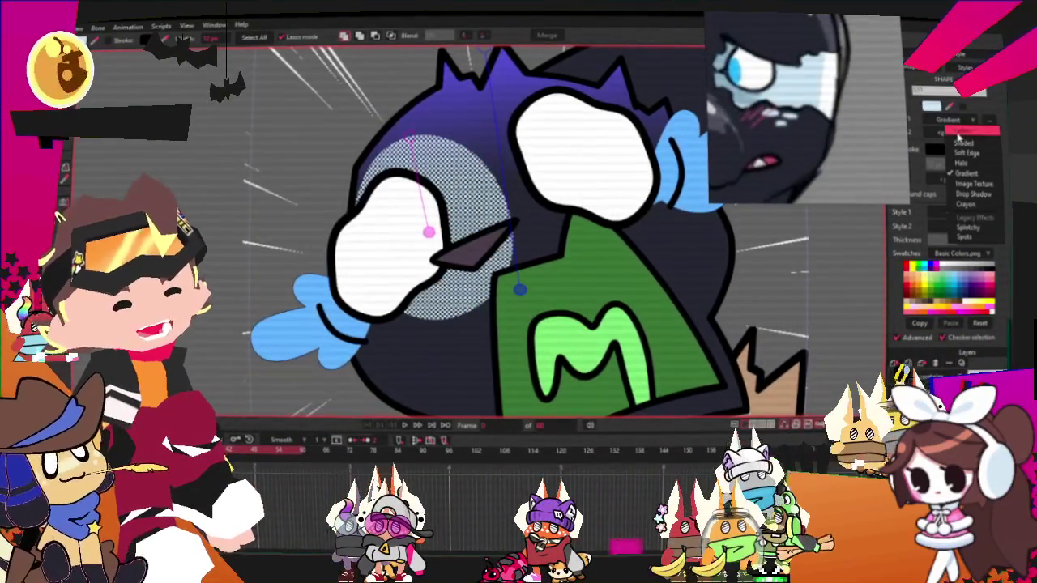
pyautogui.click(960, 133)
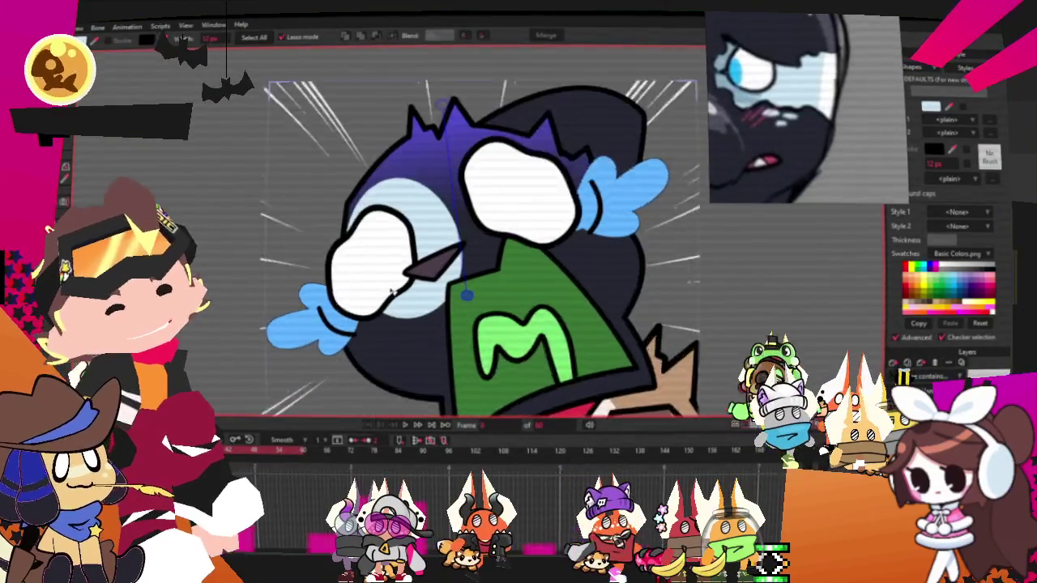
pyautogui.press('t')
pyautogui.scroll(2, 442, 325)
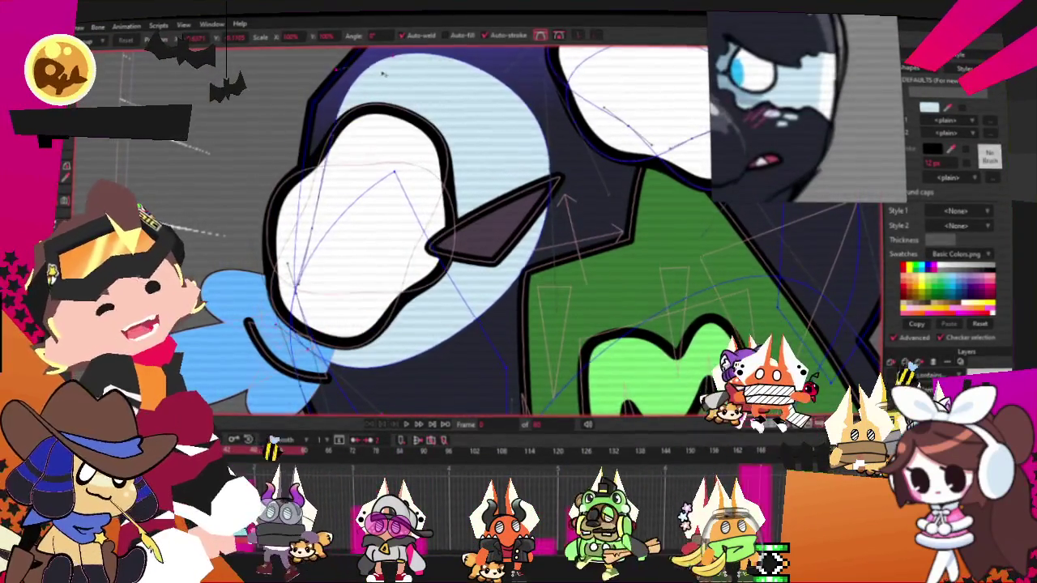
# Step: Scale and stretch the light-blue circle leftward around the left eye
pyautogui.moveTo(394, 68); pyautogui.dragTo(297, 122)
pyautogui.moveTo(302, 230); pyautogui.dragTo(243, 251)
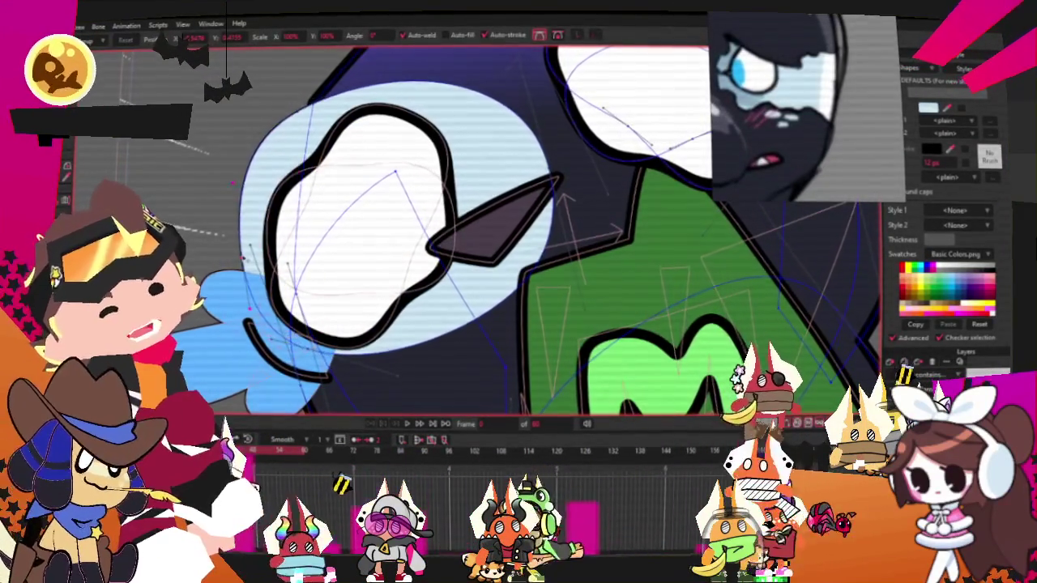
pyautogui.press('g')
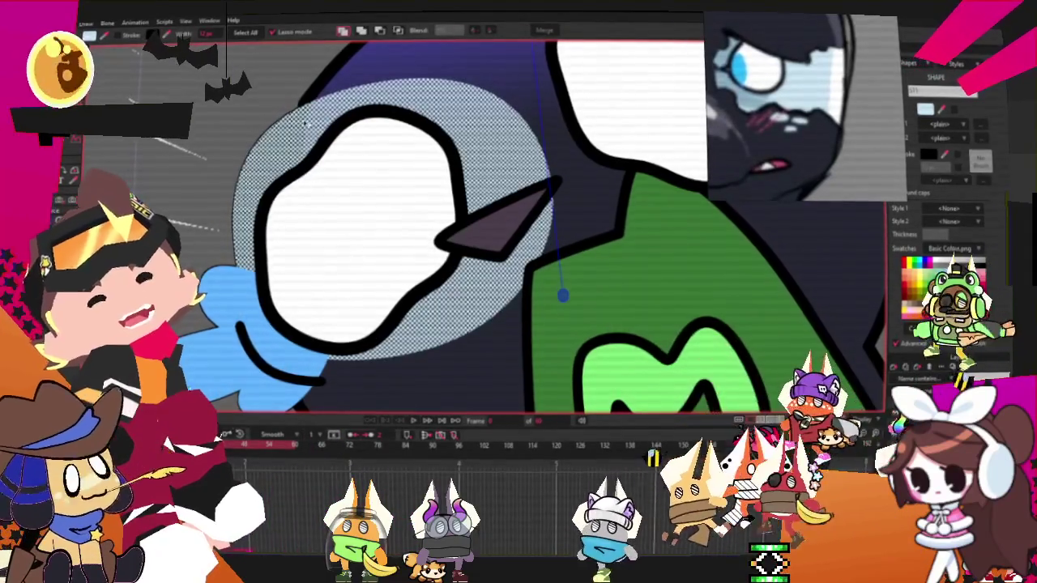
# Step: Bulge the light-blue patch's left edge outward so it frames the left eye more fully
pyautogui.scroll(-3, 478, 159)
pyautogui.scroll(2, 466, 162)
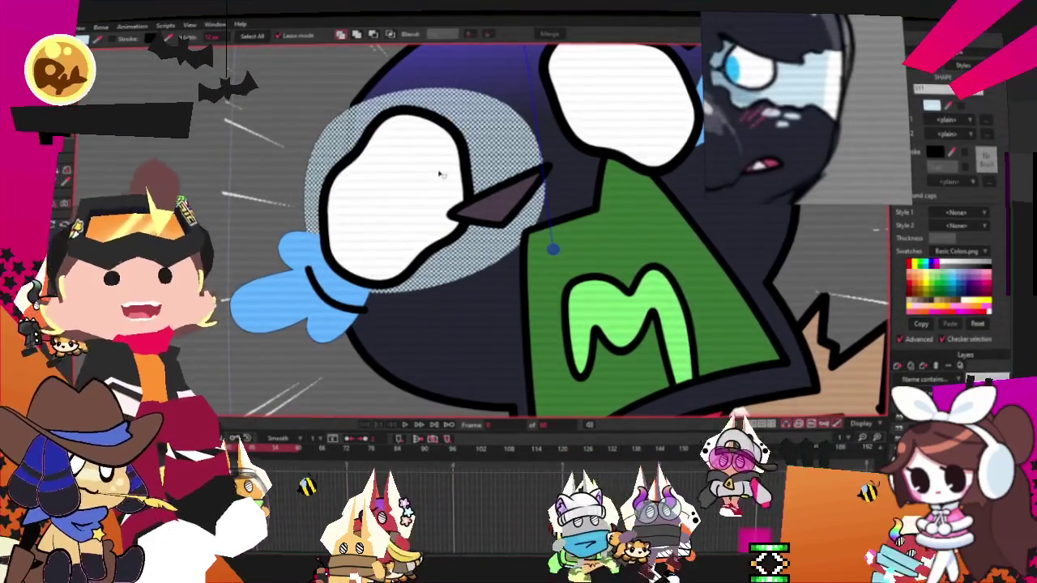
pyautogui.click(392, 37)
pyautogui.hotkey('ctrl', 'z')
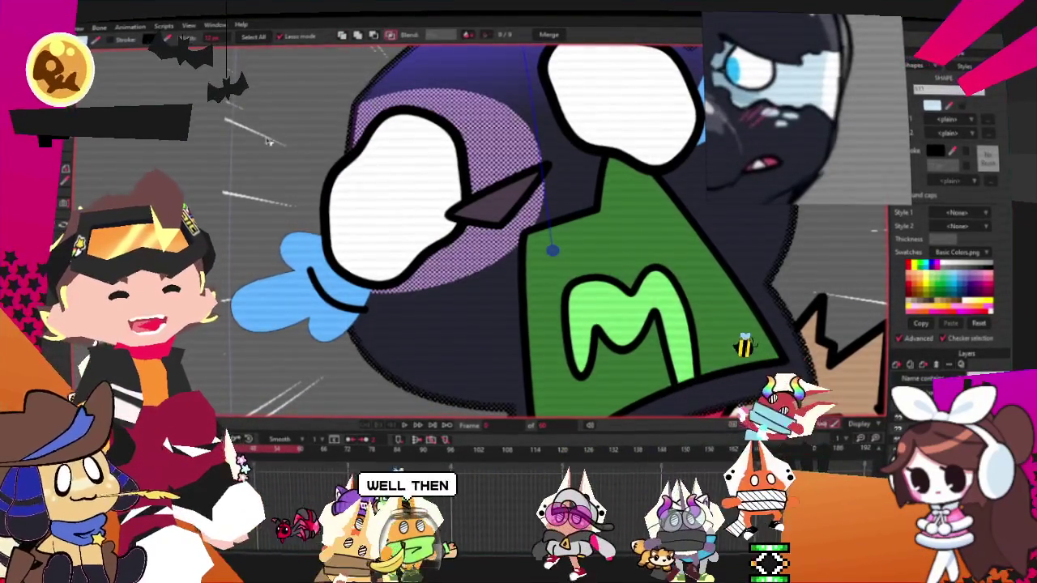
pyautogui.press('space')
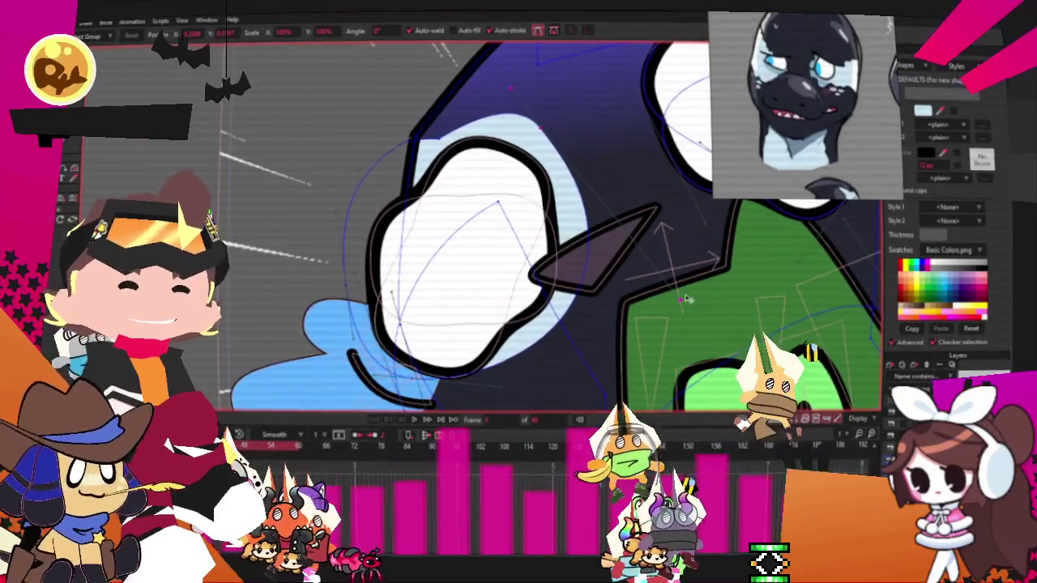
pyautogui.scroll(-2, 486, 243)
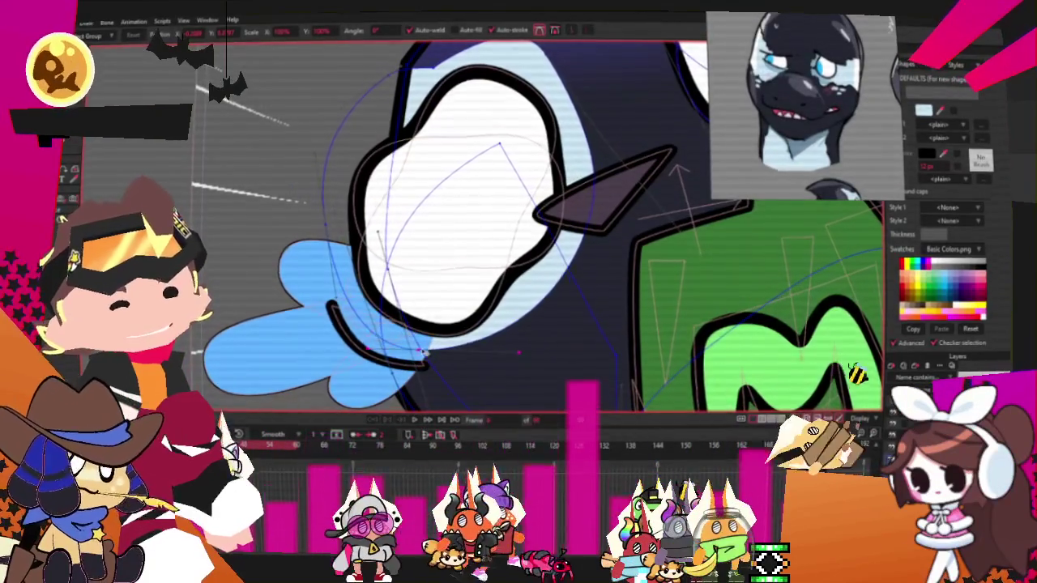
pyautogui.scroll(2, 363, 208)
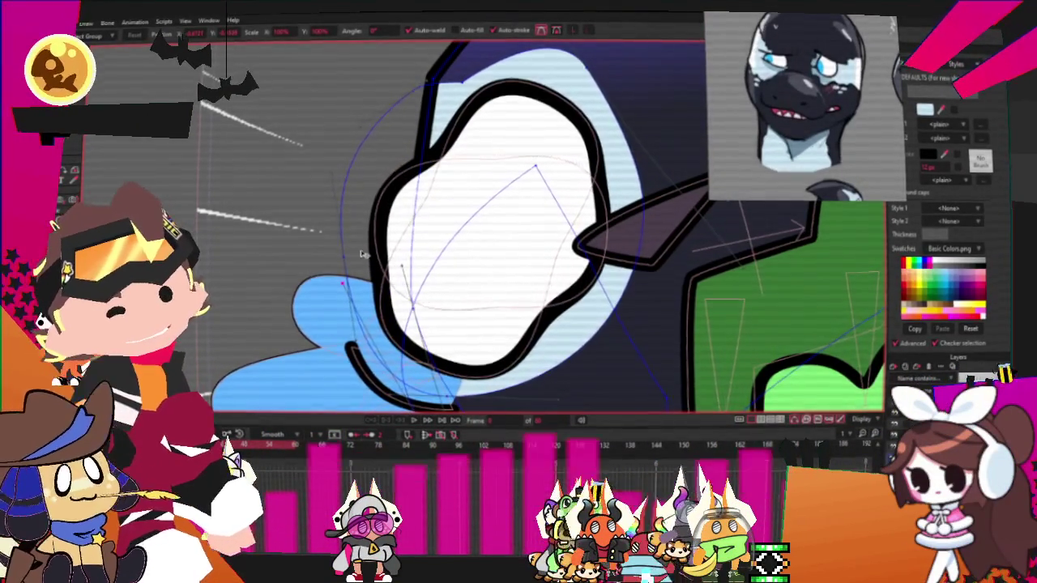
pyautogui.moveTo(363, 253); pyautogui.dragTo(327, 220)
pyautogui.scroll(2, 327, 220)
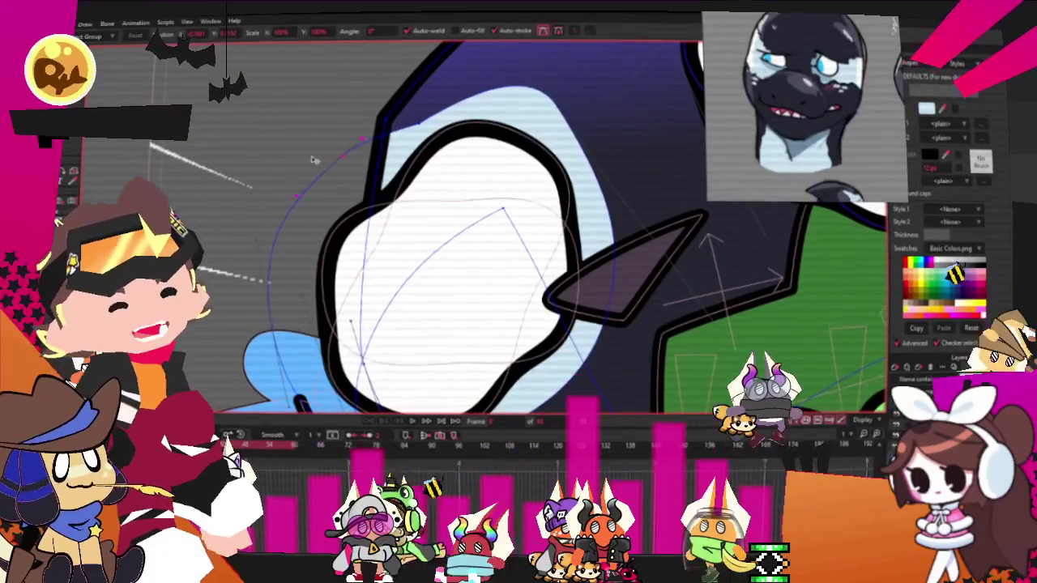
pyautogui.scroll(-2, 324, 169)
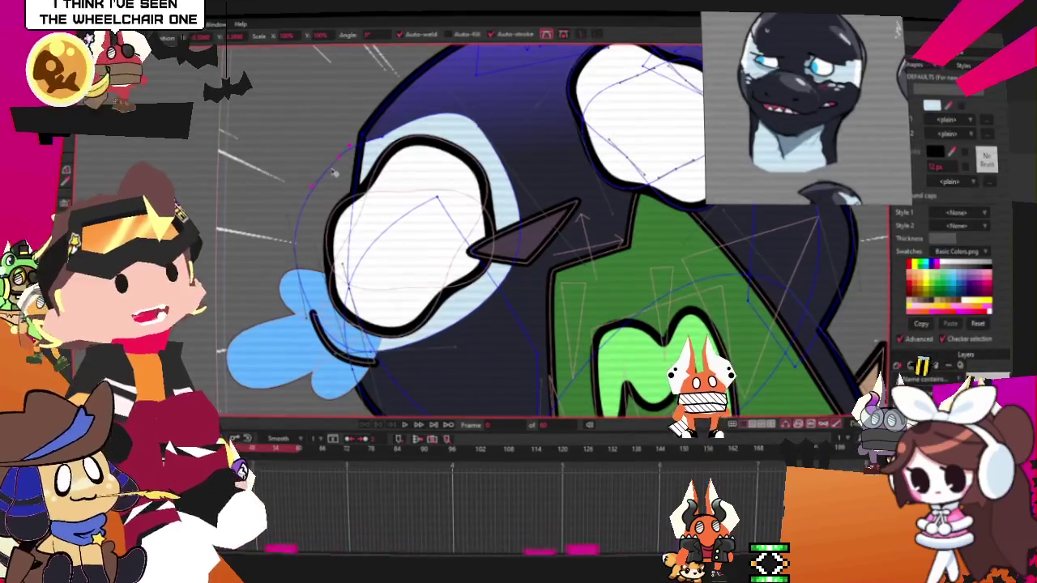
# Step: Zoom in and out around the cat's right eye to inspect the white eye shapes
pyautogui.scroll(-3, 405, 202)
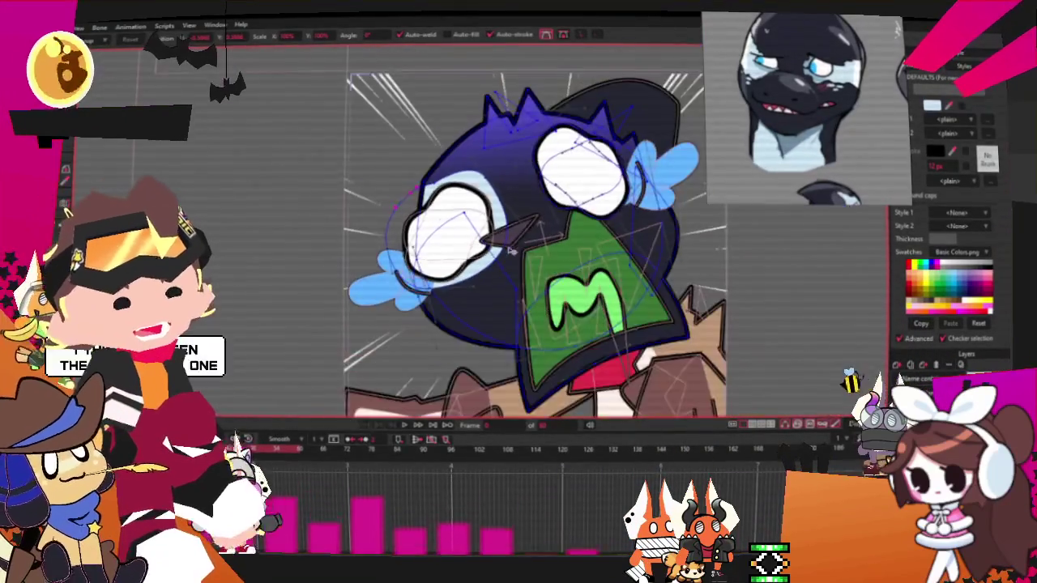
pyautogui.scroll(3, 497, 242)
pyautogui.scroll(2, 510, 177)
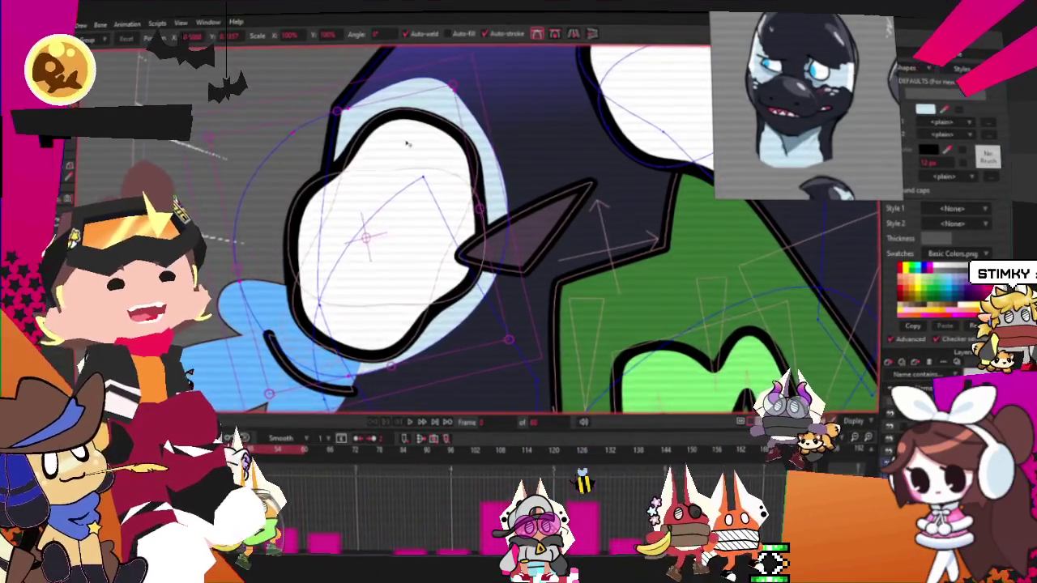
pyautogui.scroll(-2, 491, 107)
pyautogui.scroll(1, 491, 107)
pyautogui.scroll(1, 491, 108)
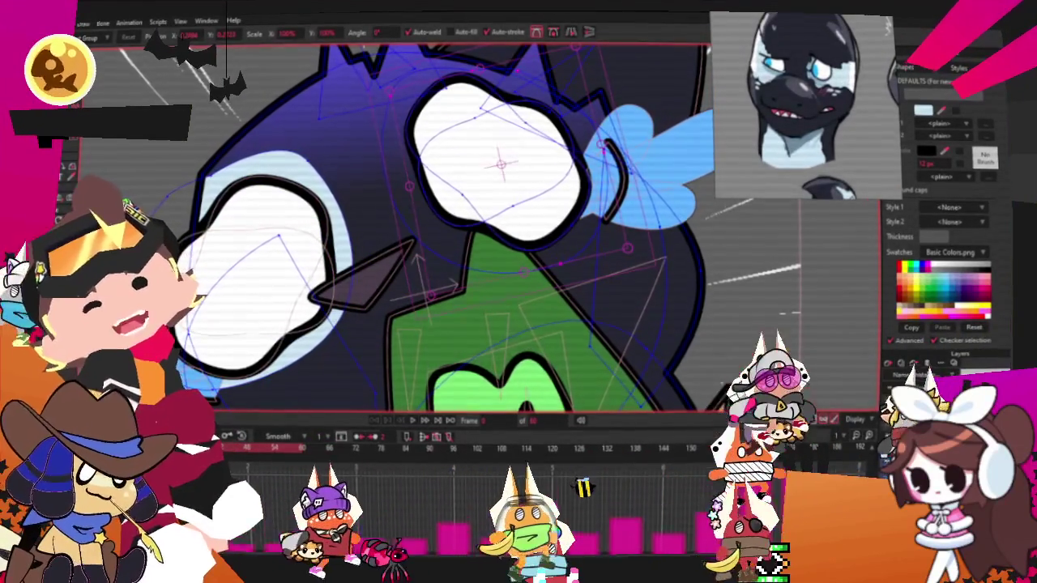
# Step: Lasso-select the outline points around the cat's right eye and upper face, zoomed in for reshaping
pyautogui.press('u')
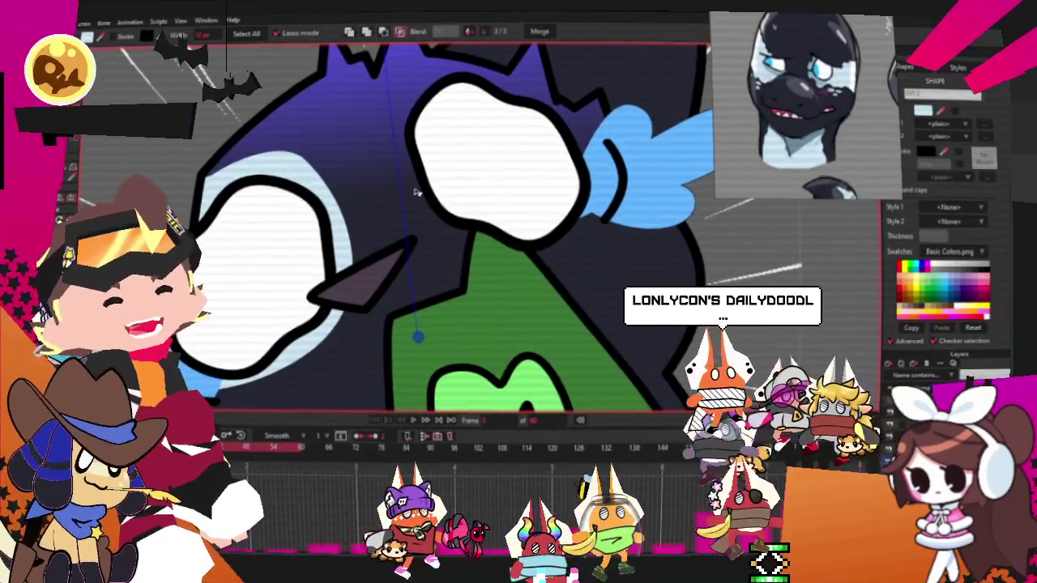
pyautogui.moveTo(397, 186); pyautogui.dragTo(419, 192)
pyautogui.scroll(-5, 486, 227)
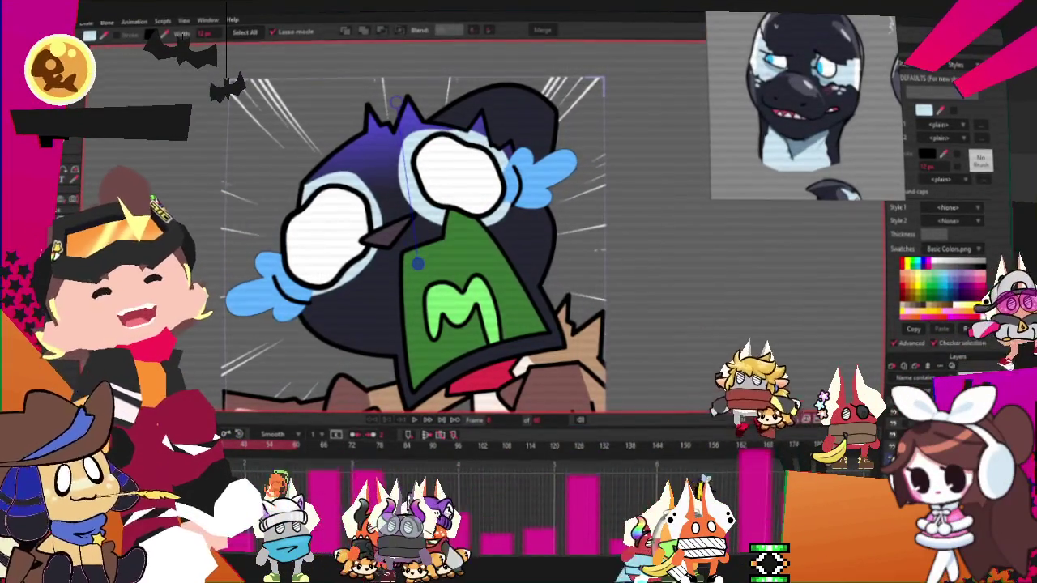
pyautogui.scroll(5, 471, 182)
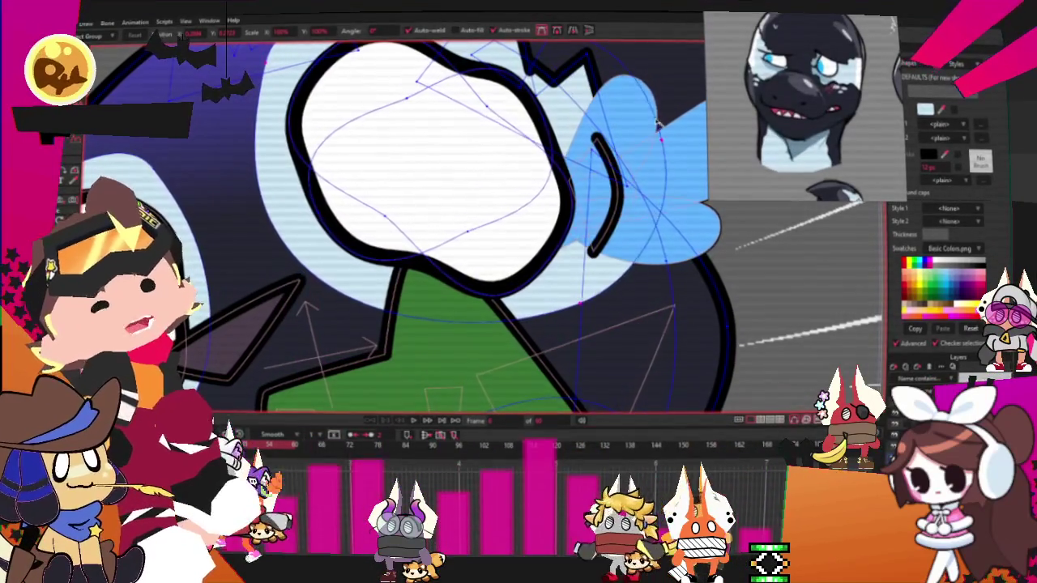
pyautogui.press('t')
pyautogui.scroll(-2, 717, 234)
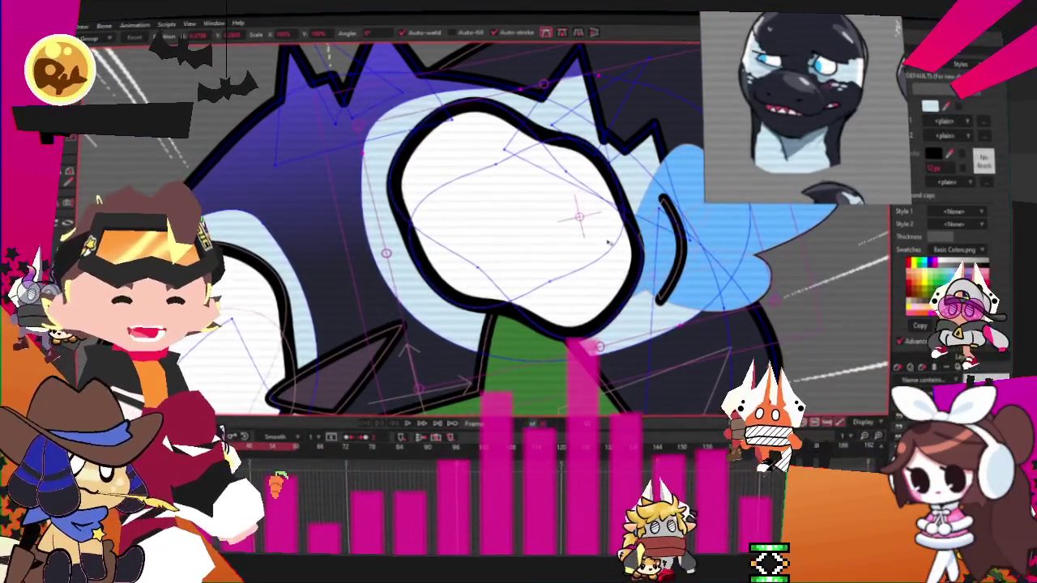
pyautogui.scroll(-3, 639, 251)
pyautogui.scroll(3, 668, 262)
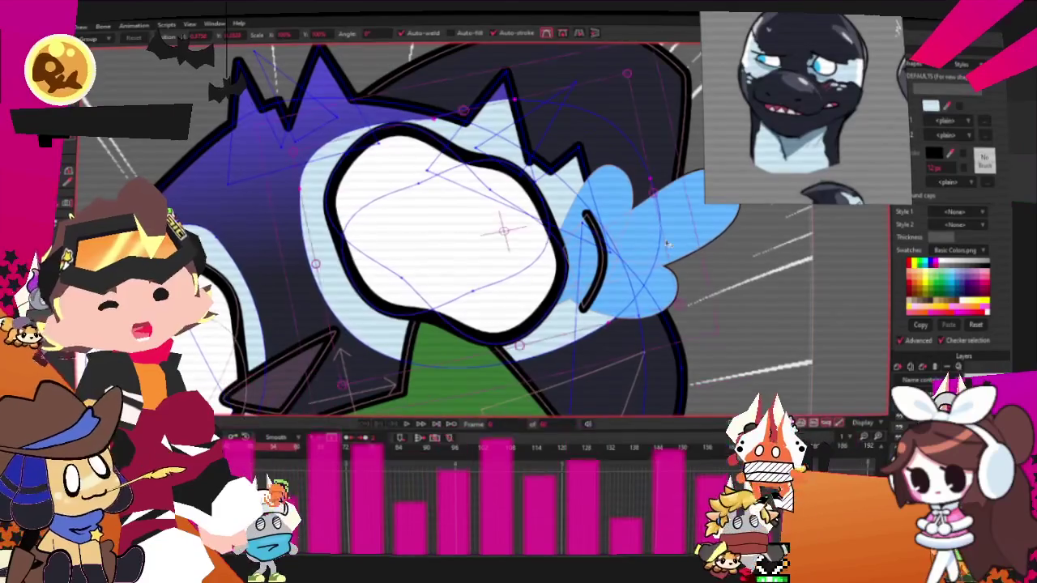
pyautogui.click(603, 235)
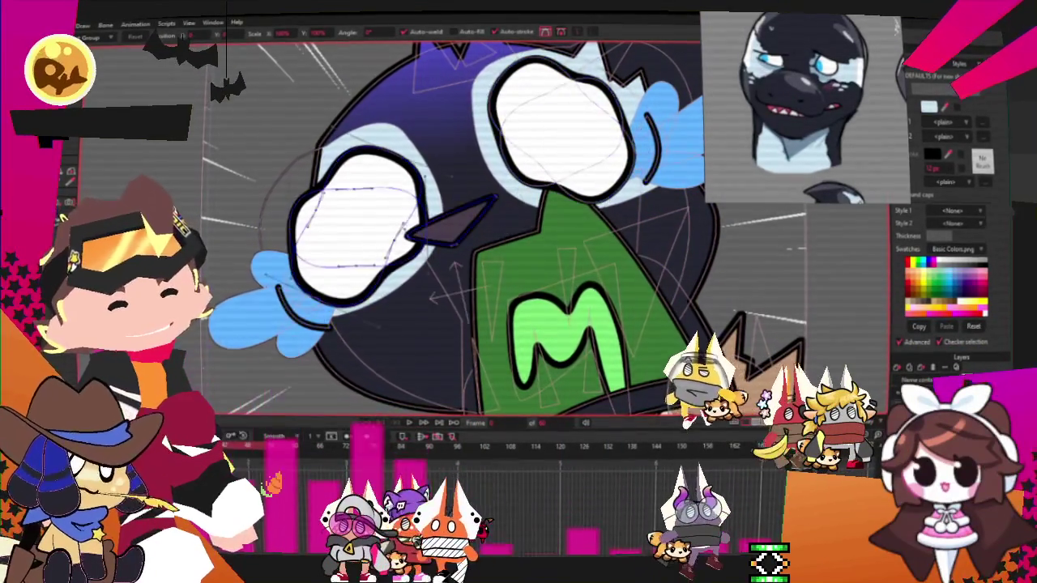
# Step: Switch to lasso point selection and zoom in on the dark beak beside the left eye
pyautogui.press('s')
pyautogui.scroll(2, 476, 269)
pyautogui.scroll(2, 476, 269)
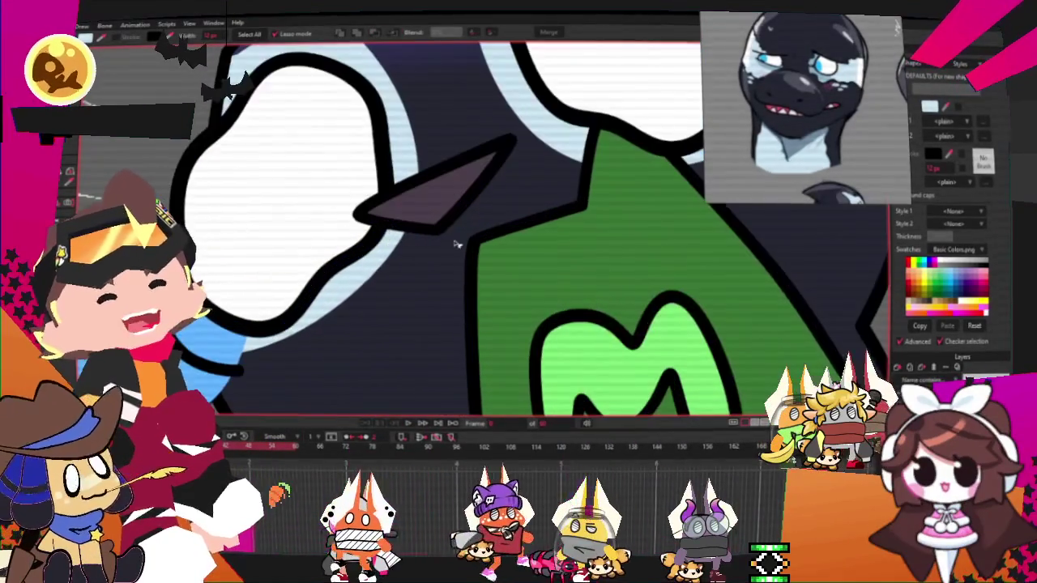
pyautogui.scroll(-2, 512, 216)
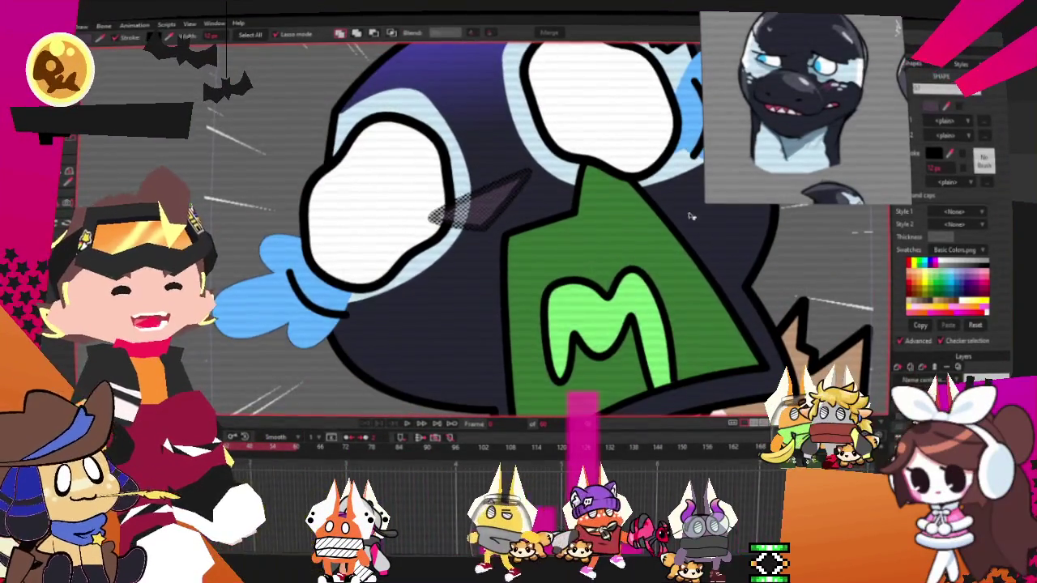
pyautogui.scroll(1, 645, 219)
pyautogui.scroll(1, 645, 220)
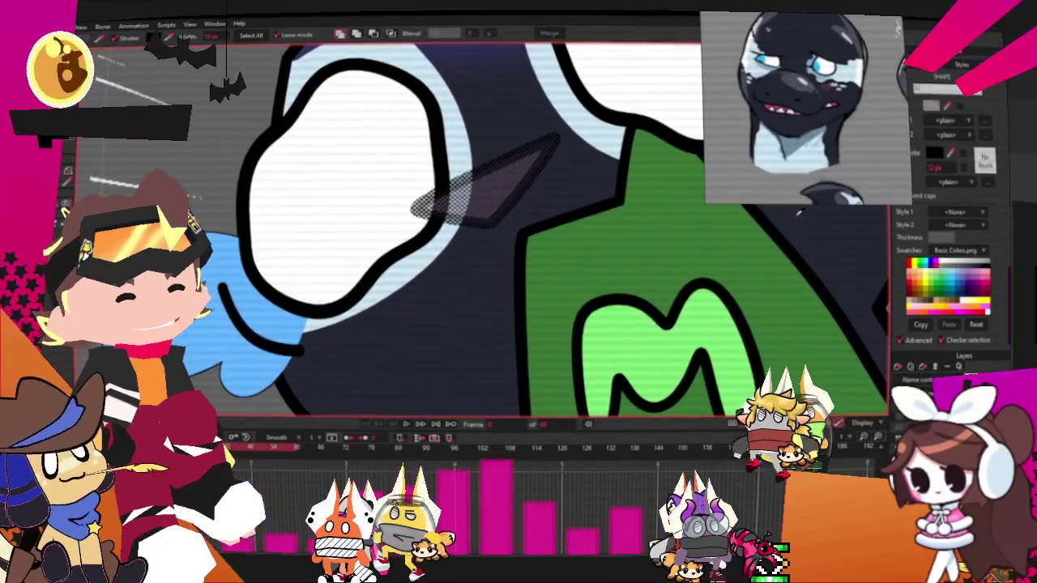
pyautogui.scroll(-2, 398, 240)
pyautogui.scroll(2, 385, 237)
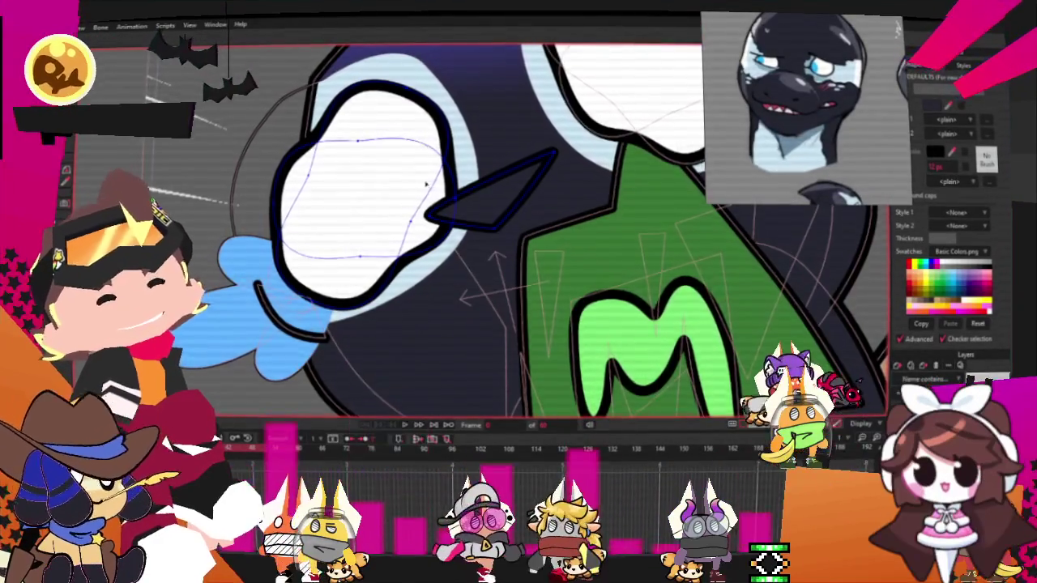
pyautogui.scroll(1, 501, 216)
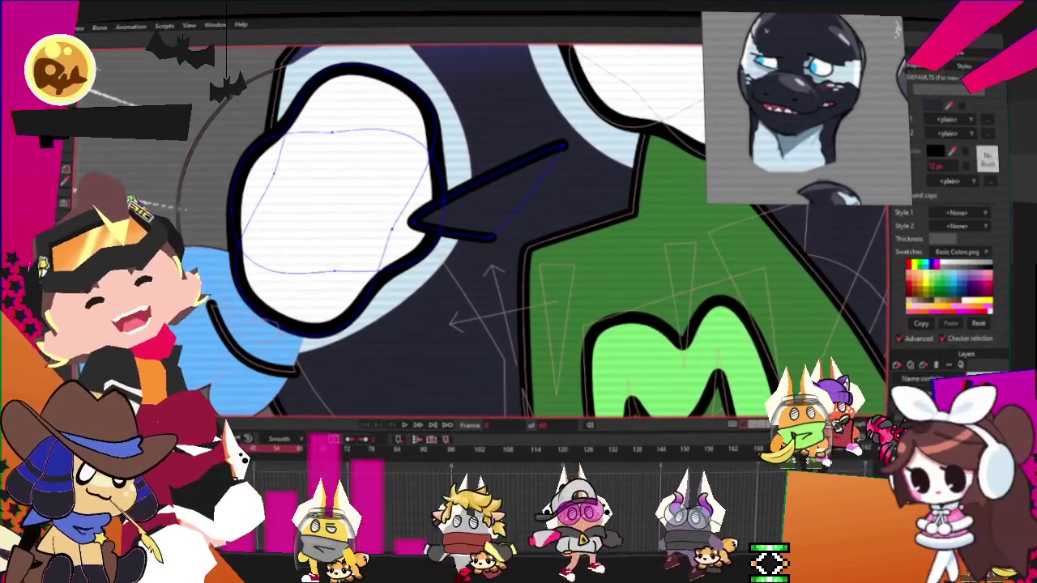
pyautogui.scroll(1, 541, 260)
pyautogui.scroll(1, 474, 236)
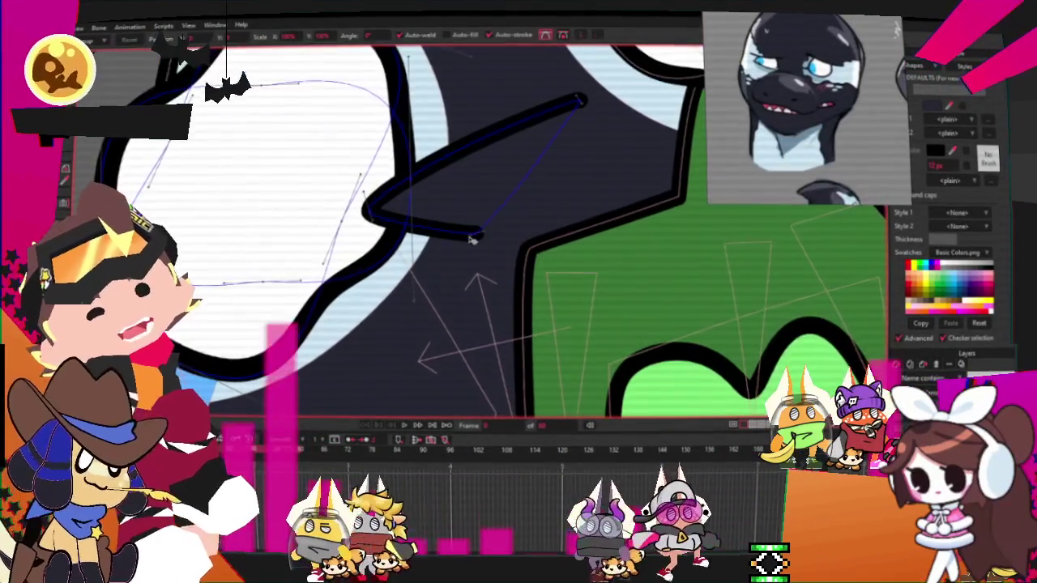
# Step: Pull the stroke's lower end down and its upper bend left so it curves downward
pyautogui.moveTo(474, 237); pyautogui.dragTo(384, 340)
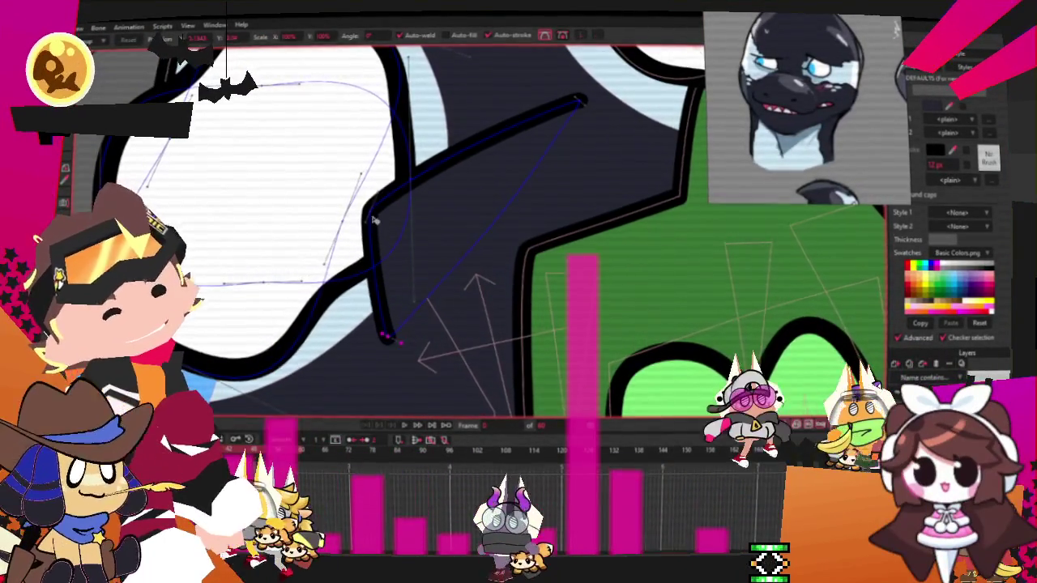
pyautogui.moveTo(420, 156)
pyautogui.mouseDown()
pyautogui.moveTo(397, 162)
pyautogui.moveTo(433, 110)
pyautogui.mouseUp()
pyautogui.scroll(2, 596, 118)
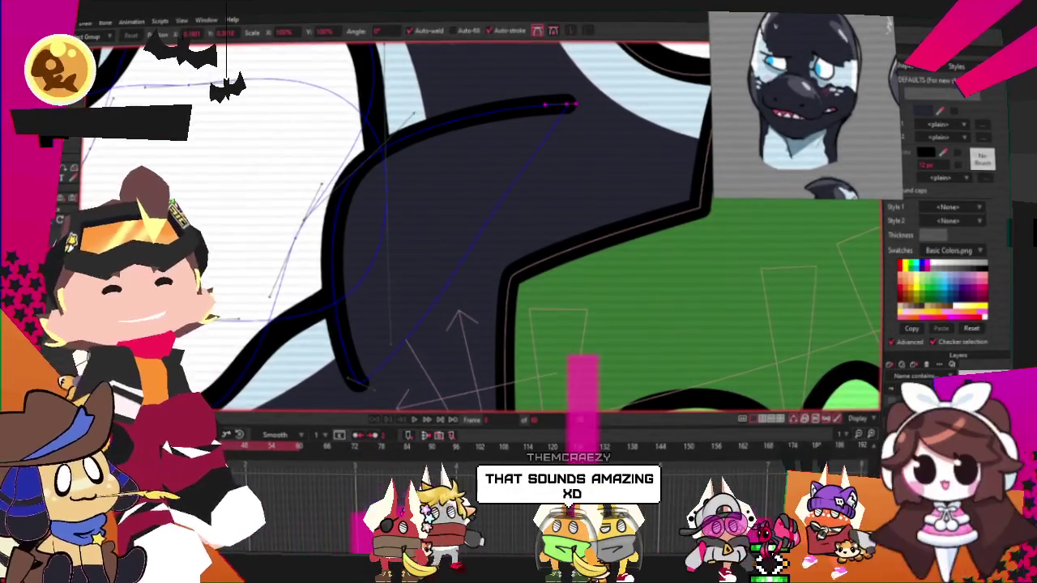
# Step: Smooth the curved stroke into a hook arcing from the left eye, then deselect it
pyautogui.scroll(-3, 499, 181)
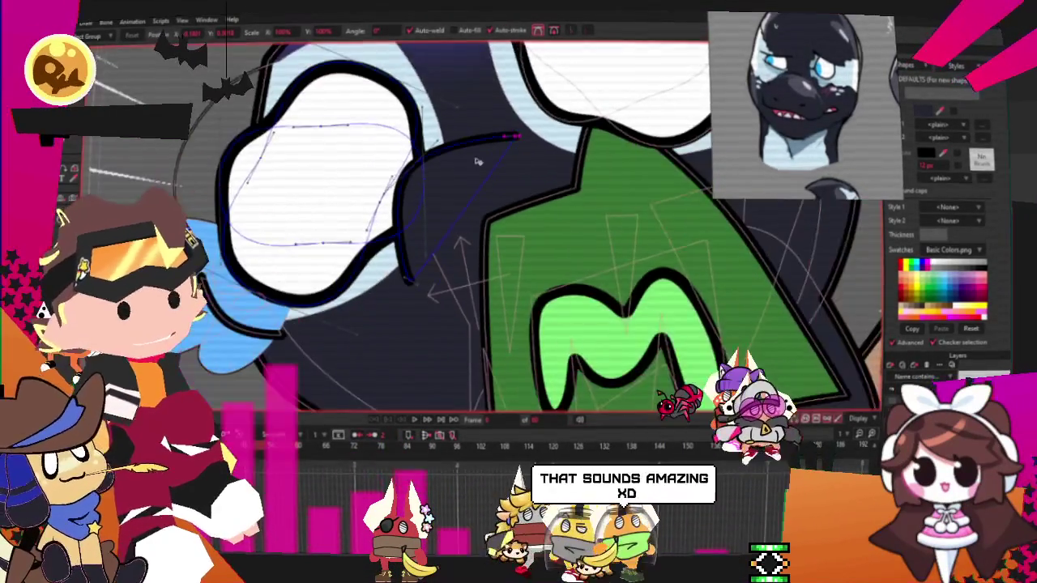
pyautogui.scroll(-2, 477, 143)
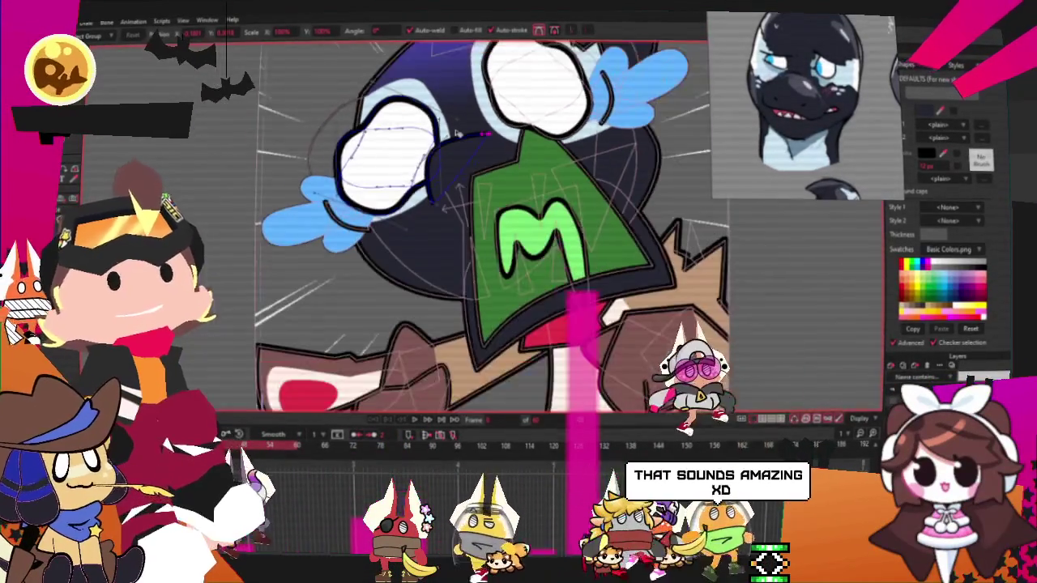
pyautogui.scroll(1, 457, 134)
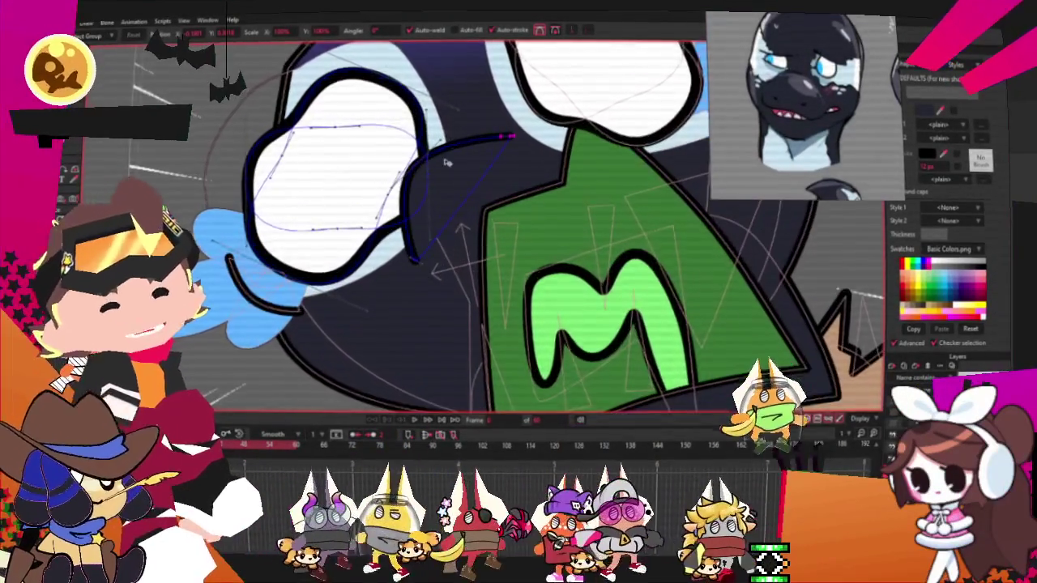
pyautogui.scroll(2, 409, 223)
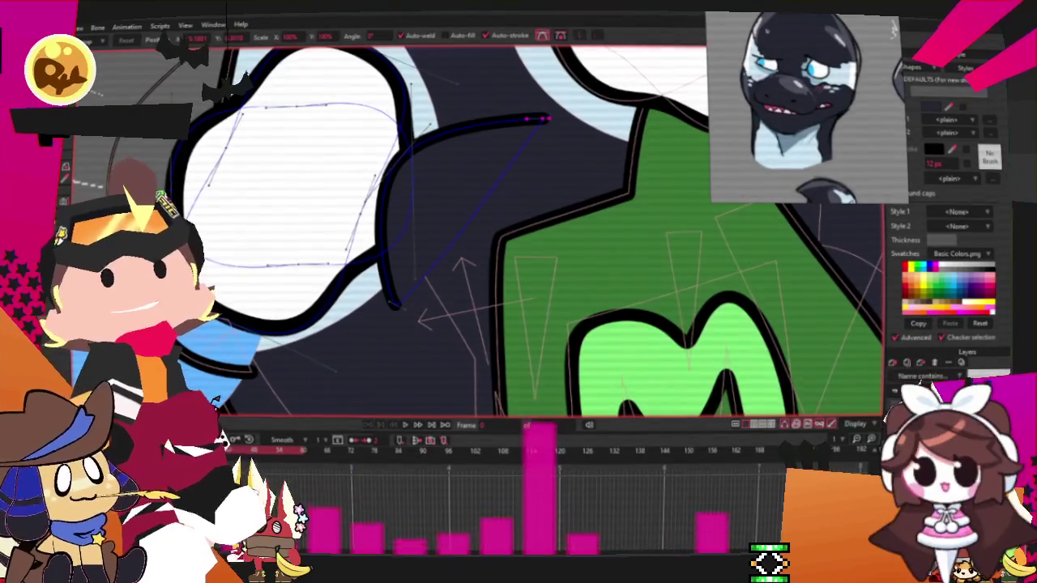
pyautogui.scroll(-3, 478, 230)
pyautogui.scroll(4, 478, 231)
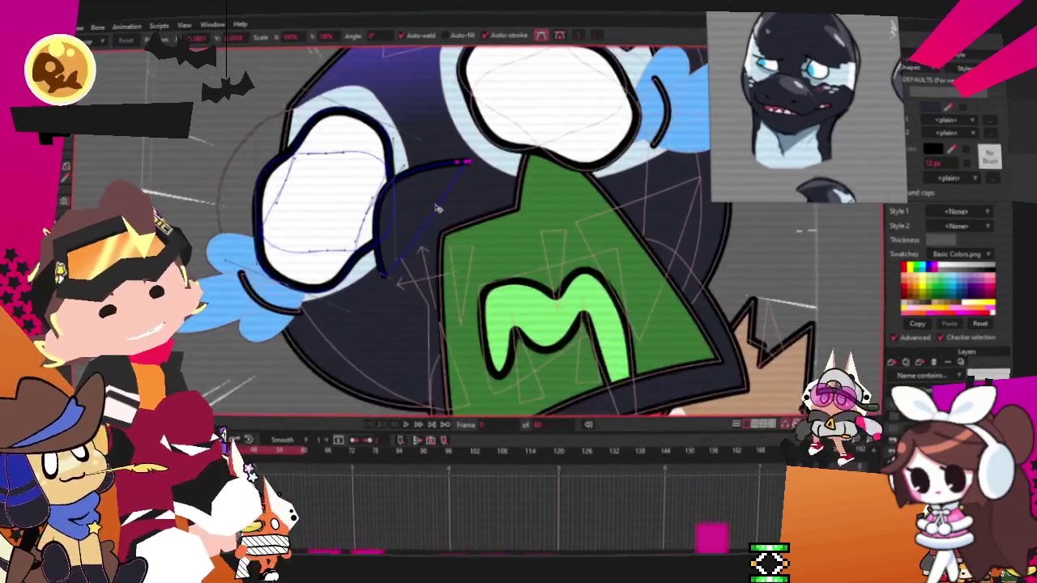
pyautogui.click(453, 212)
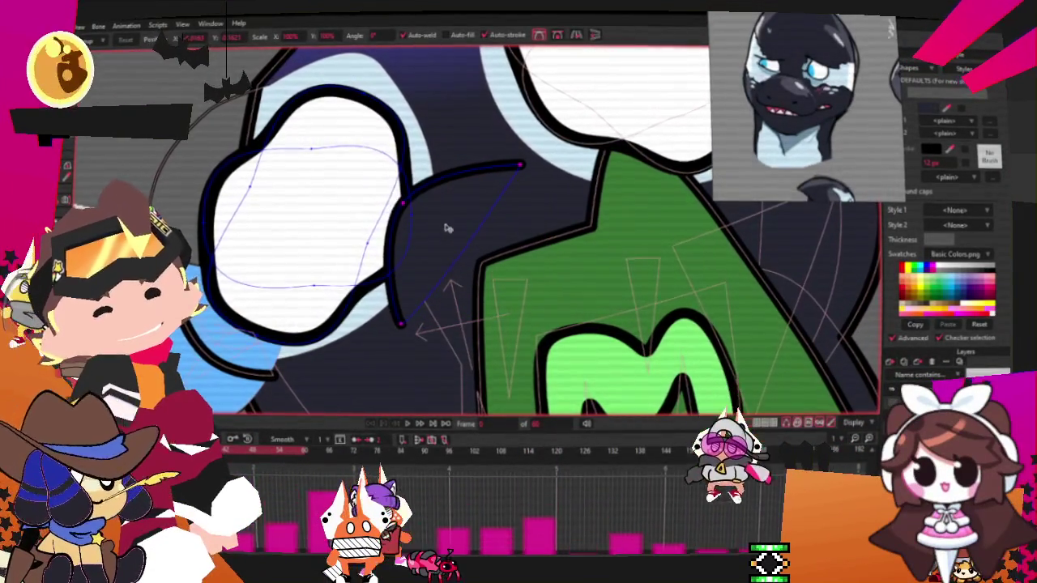
# Step: Pull the left eye's selected outline points together to reshape the eye
pyautogui.scroll(-3, 447, 229)
pyautogui.scroll(3, 595, 353)
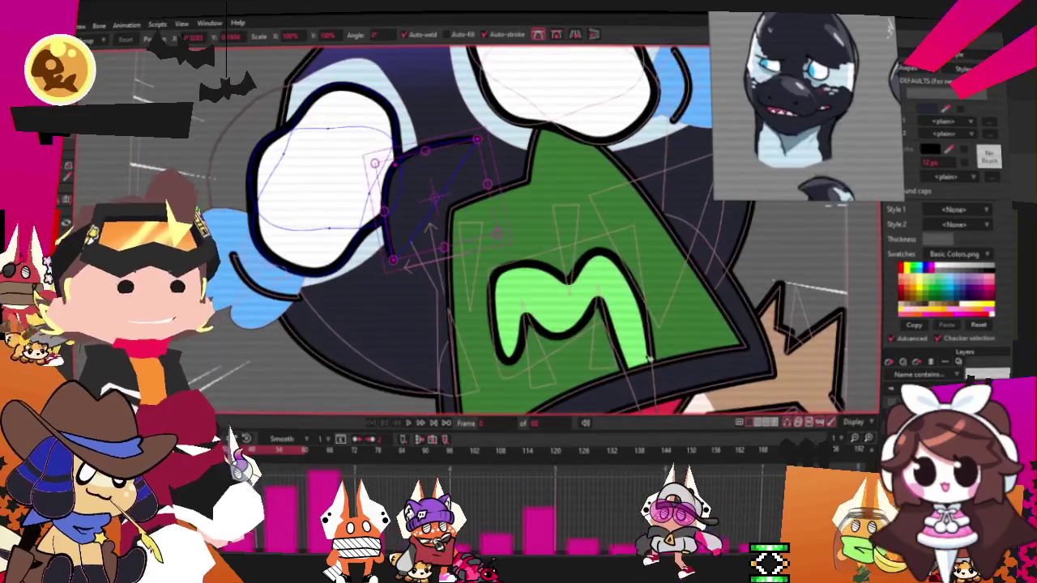
pyautogui.scroll(-4, 875, 32)
pyautogui.scroll(3, 851, 36)
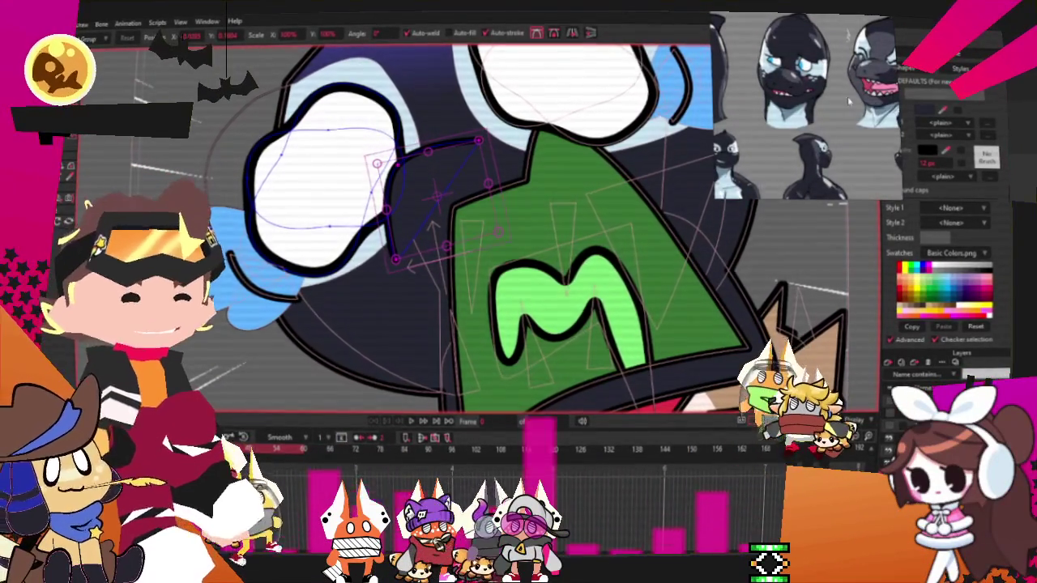
pyautogui.scroll(-3, 851, 119)
pyautogui.scroll(3, 842, 34)
pyautogui.scroll(4, 842, 34)
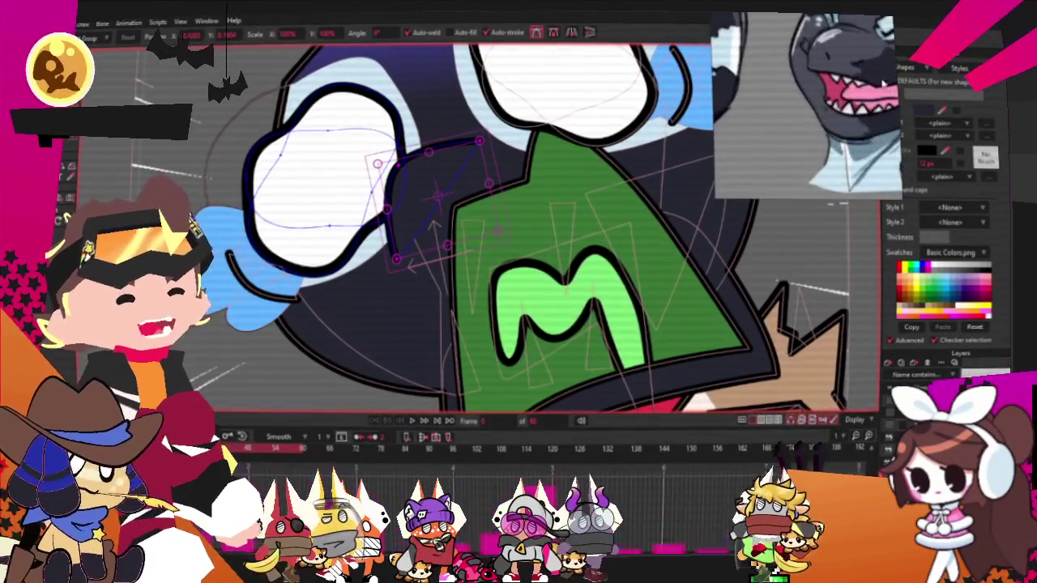
pyautogui.moveTo(435, 225); pyautogui.dragTo(300, 243)
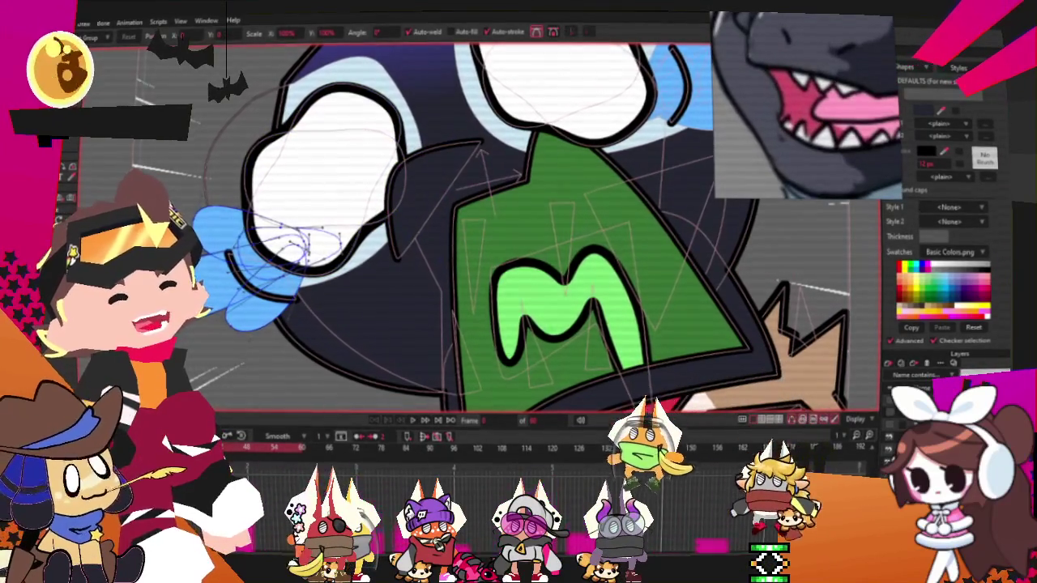
# Step: Select the green emblem shape behind the M for editing
pyautogui.press('m')
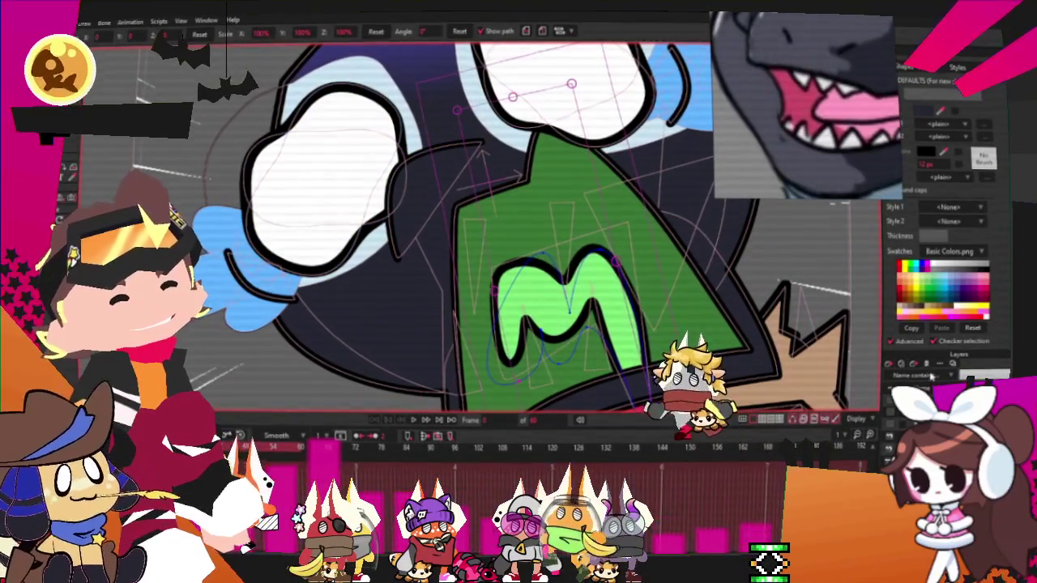
pyautogui.click(696, 324)
pyautogui.scroll(-3, 519, 243)
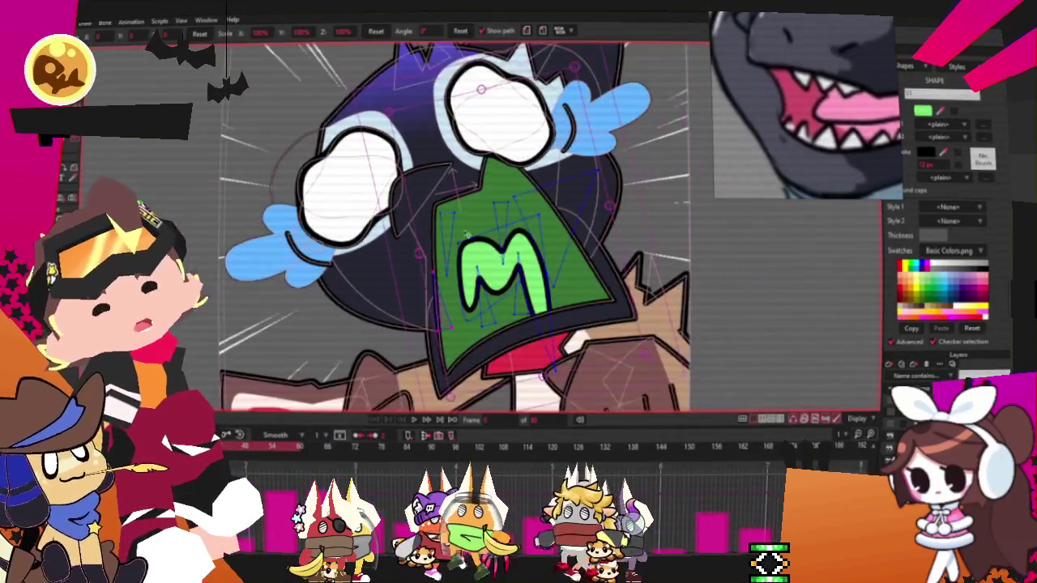
pyautogui.scroll(3, 591, 301)
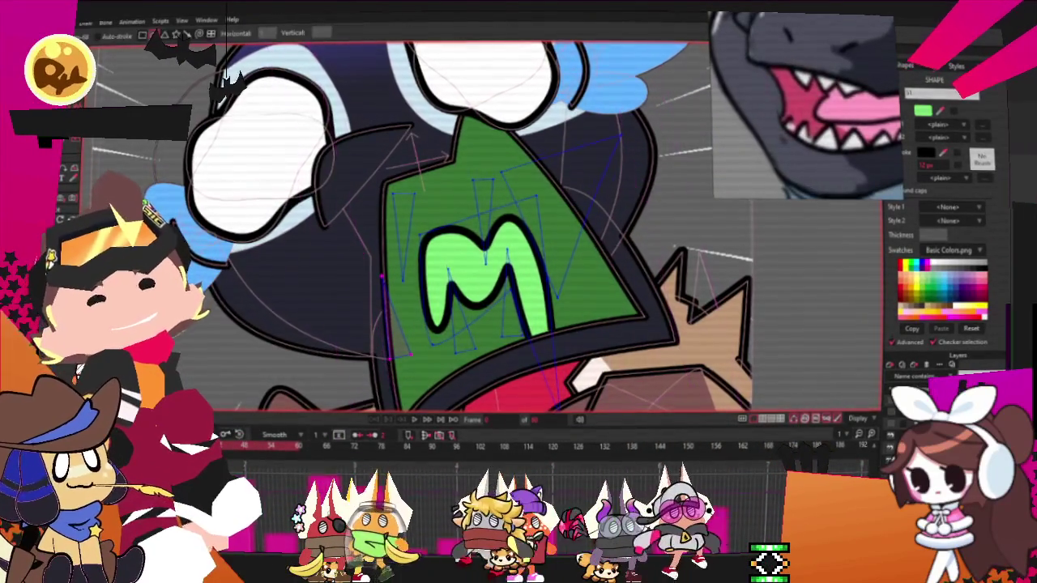
pyautogui.scroll(3, 502, 134)
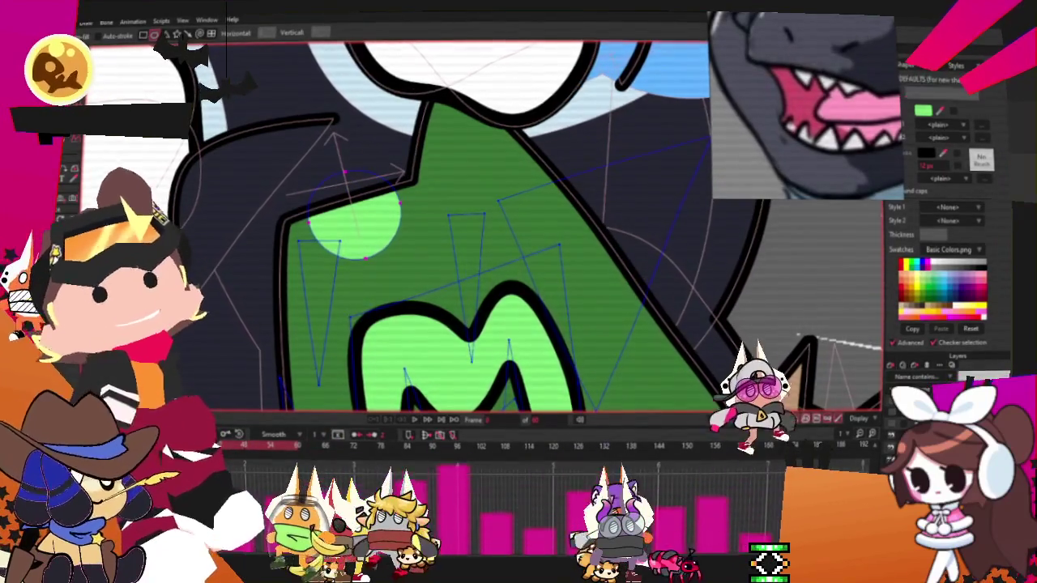
# Step: Select the light-green circle on the mouth and recolour it white with a 12 px dark outline
pyautogui.press('q')
pyautogui.click(364, 229)
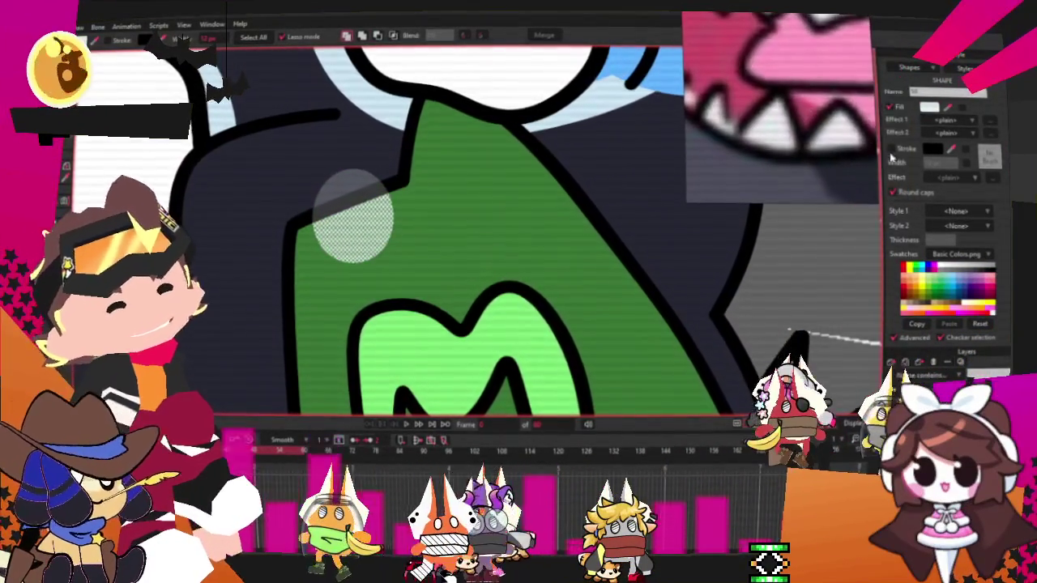
pyautogui.click(891, 149)
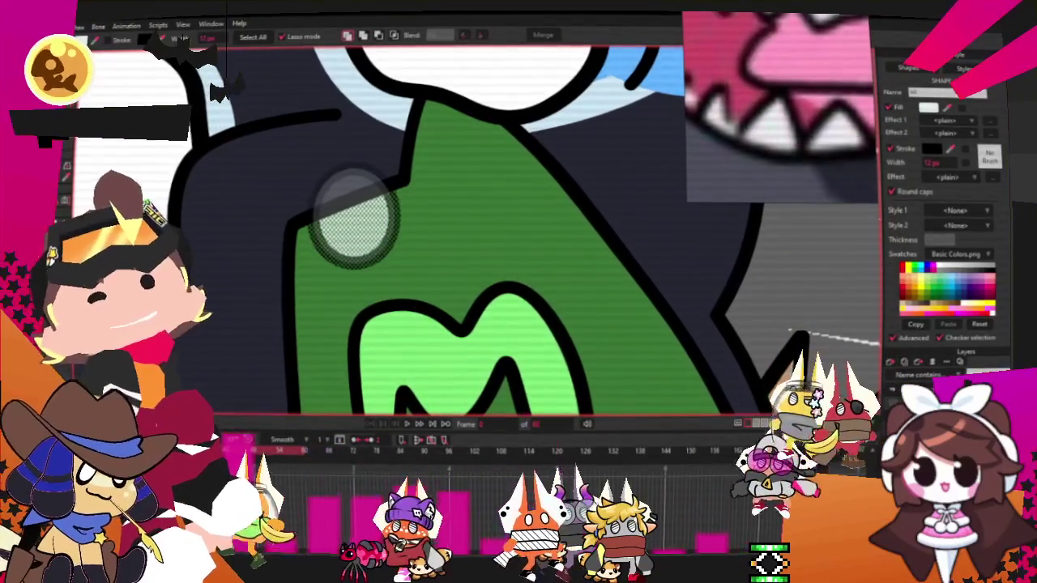
# Step: Sharpen the circle into a diamond and move it to the mouth's top-left edge
pyautogui.press('c')
pyautogui.click(263, 36)
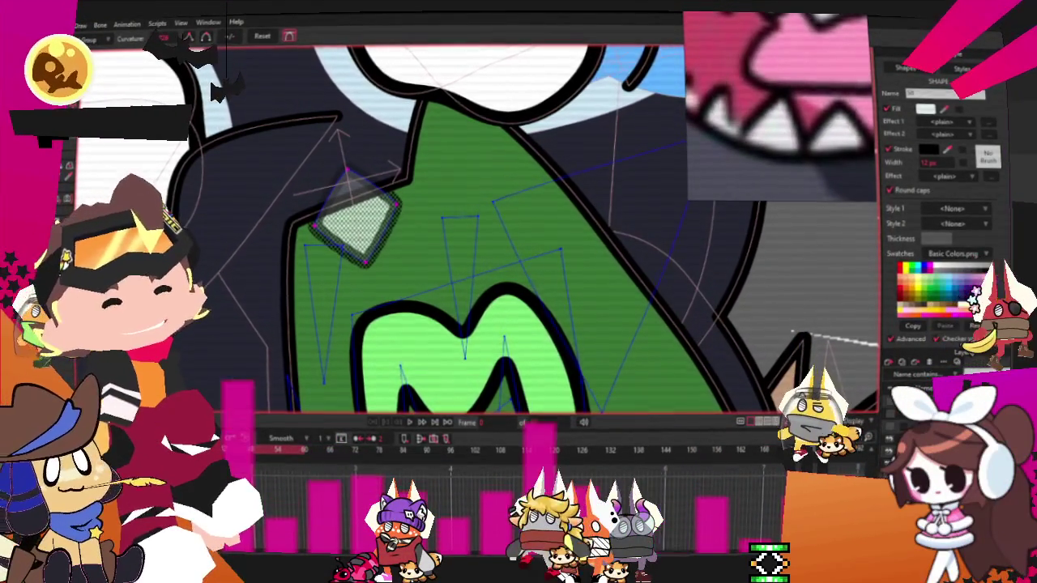
pyautogui.press('t')
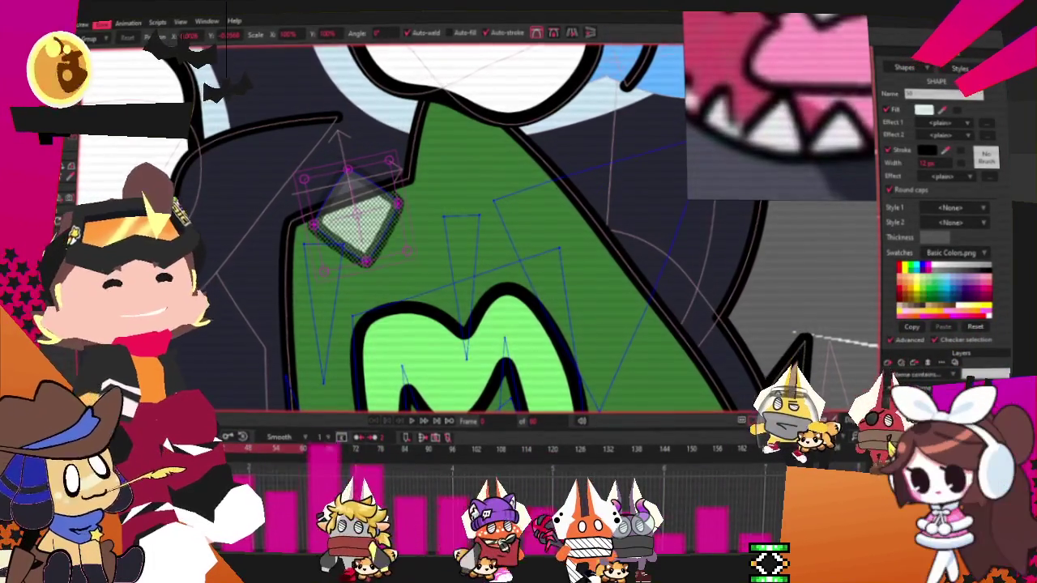
pyautogui.scroll(2, 162, 81)
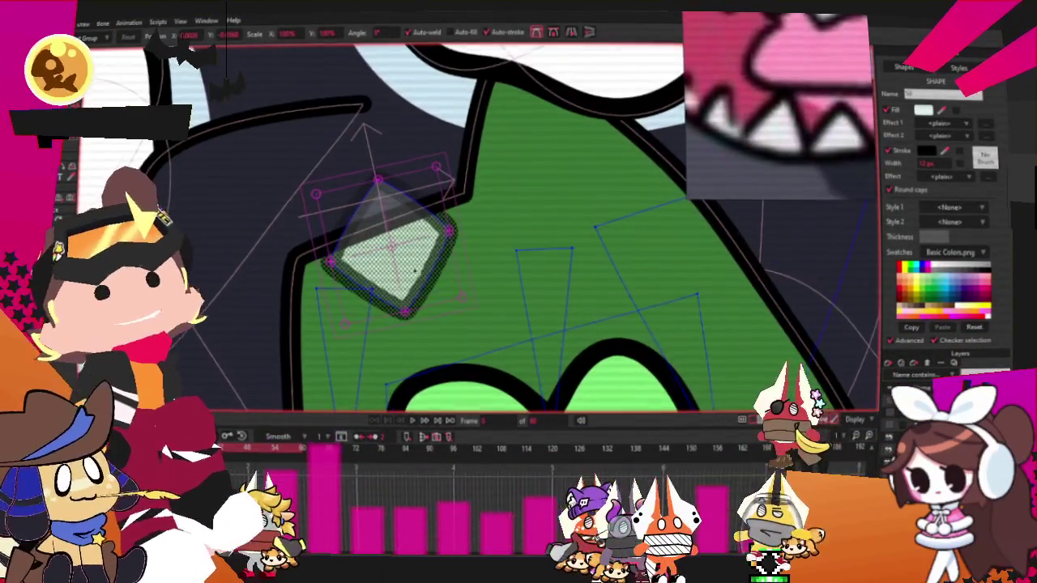
pyautogui.click(383, 270)
pyautogui.moveTo(383, 270); pyautogui.dragTo(334, 269)
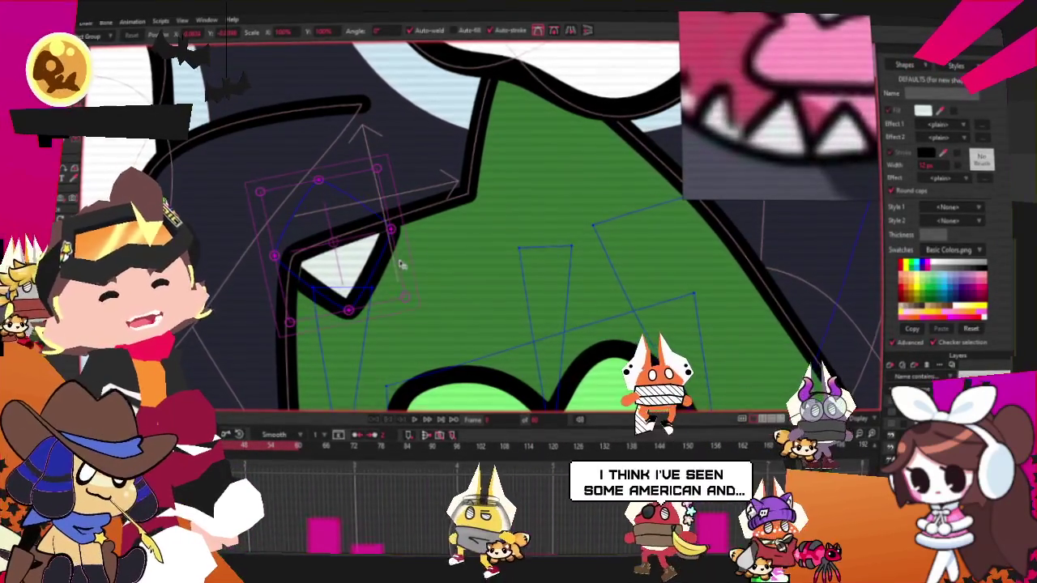
# Step: Turn the tooth into a zigzag teeth row and fit the green shape's top corner to it
pyautogui.hotkey('ctrl', 'z')
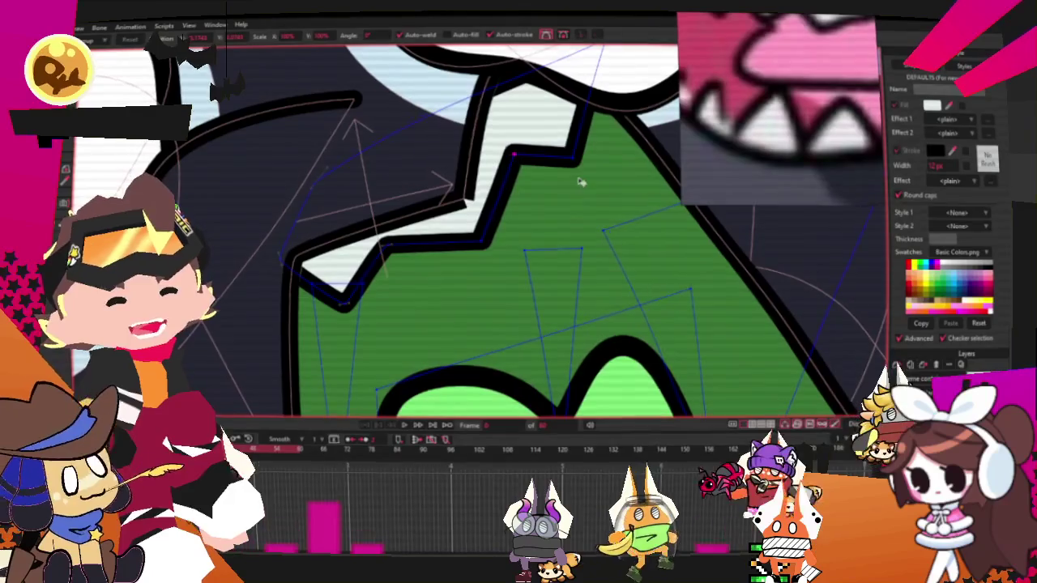
pyautogui.moveTo(571, 158); pyautogui.dragTo(590, 154)
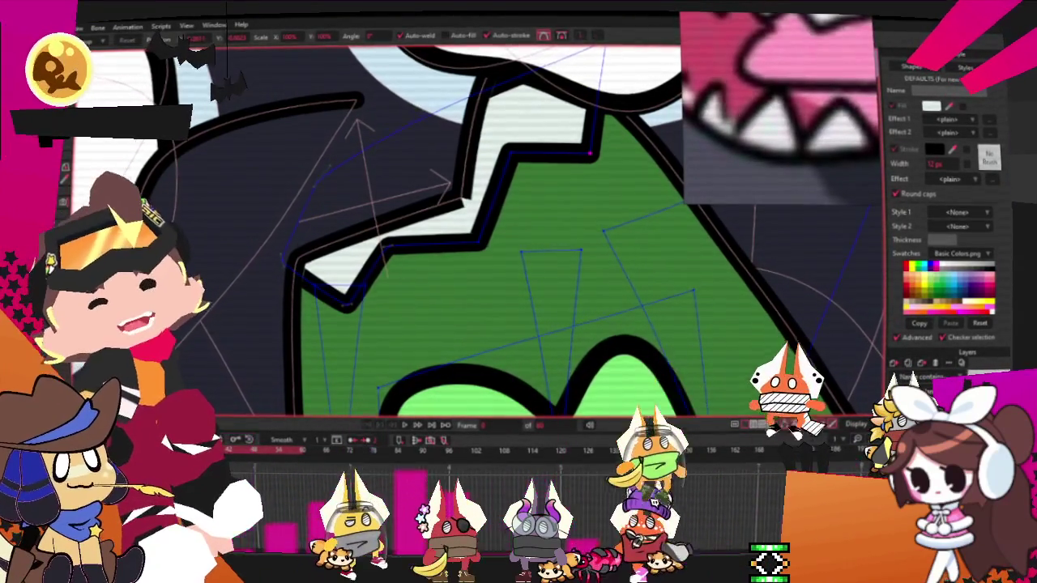
pyautogui.press('c')
pyautogui.scroll(2, 483, 274)
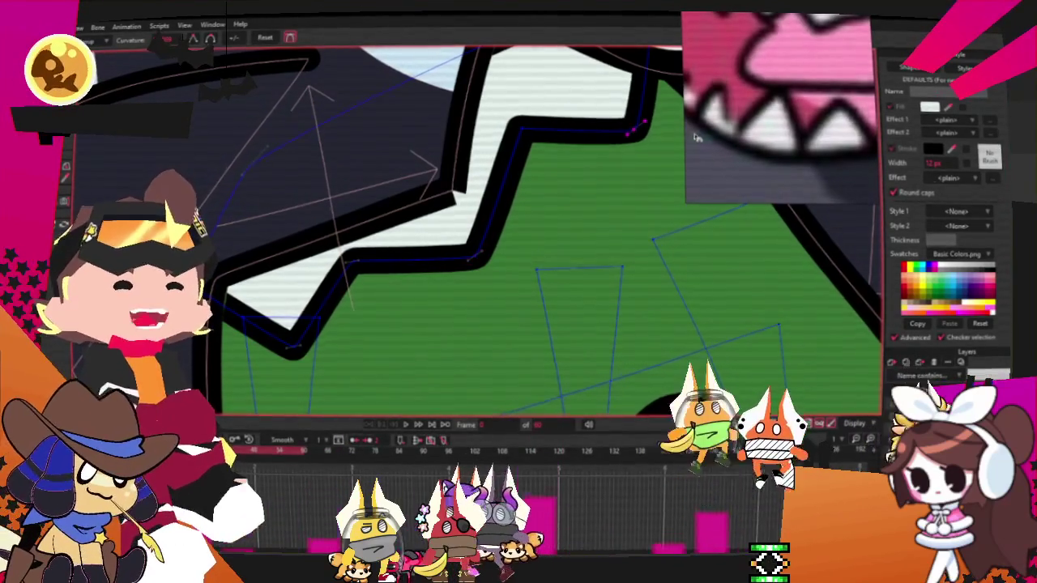
pyautogui.scroll(-2, 352, 208)
pyautogui.scroll(-3, 358, 246)
pyautogui.scroll(4, 357, 246)
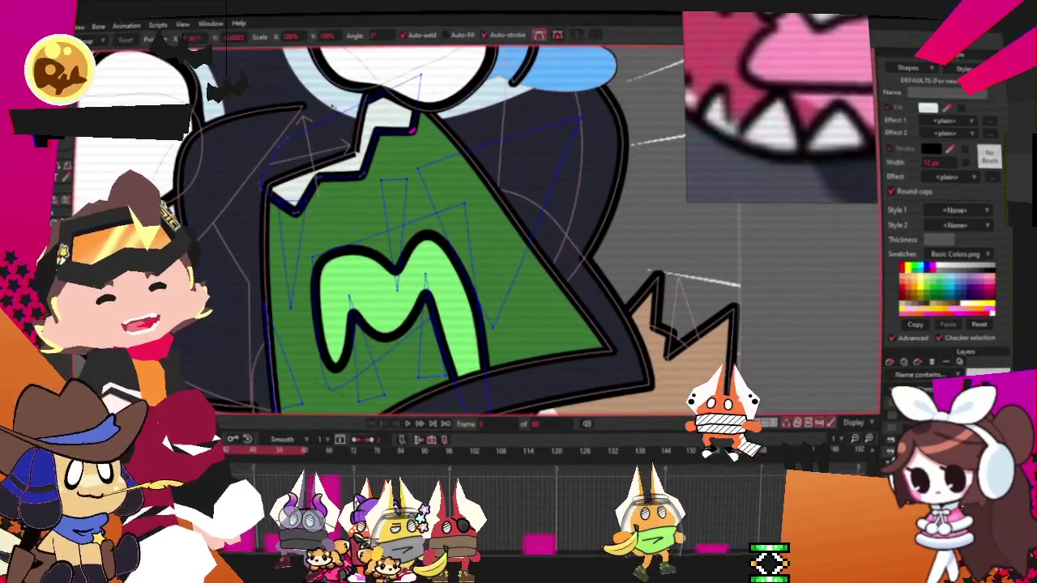
pyautogui.press('a')
pyautogui.scroll(1, 397, 243)
pyautogui.scroll(1, 429, 186)
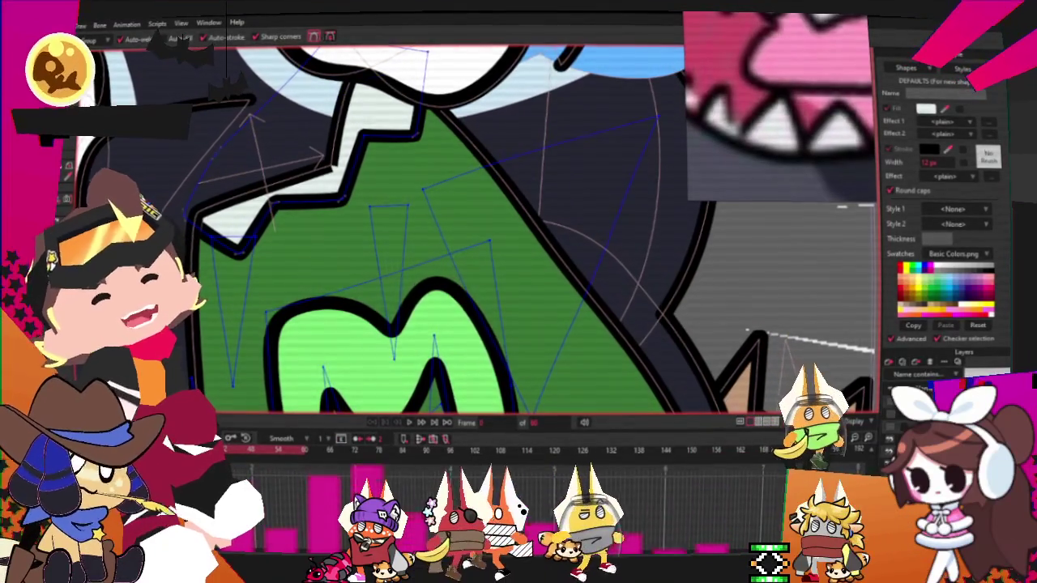
pyautogui.press('t')
pyautogui.scroll(1, 208, 132)
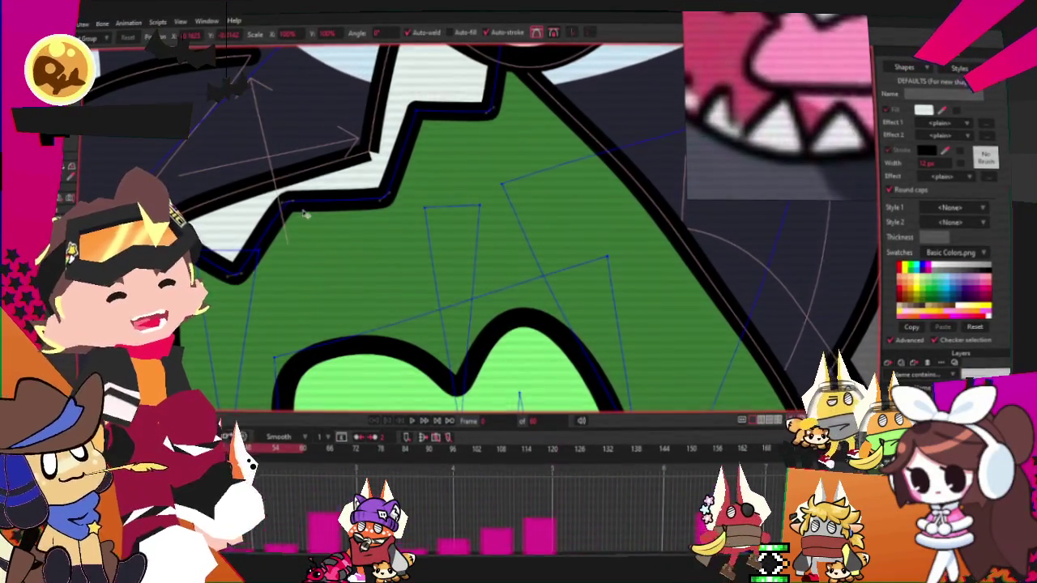
pyautogui.scroll(1, 356, 200)
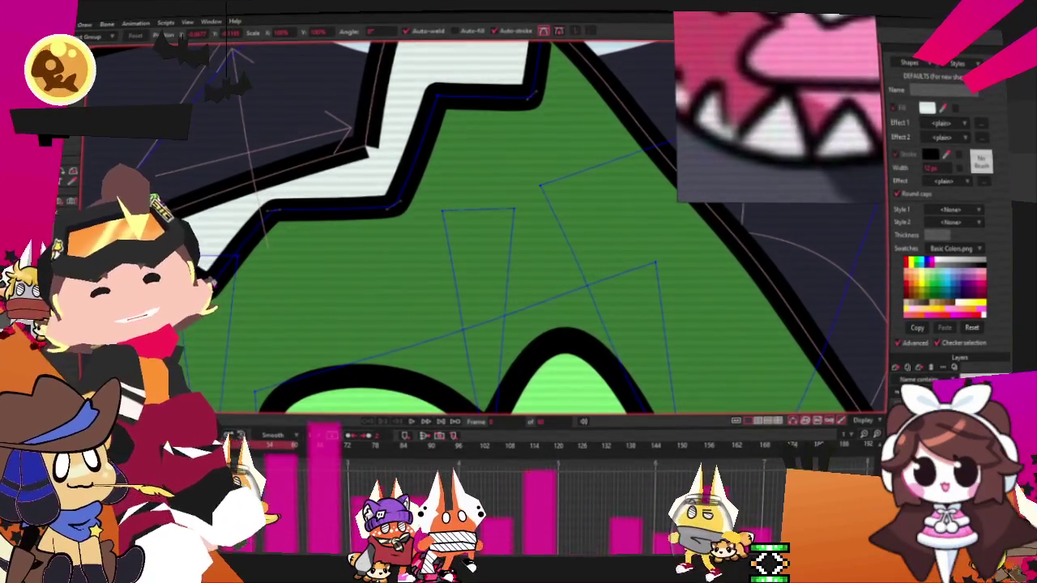
# Step: Place a copy of the teeth row along the mouth's lower edge below the M
pyautogui.scroll(-3, 445, 158)
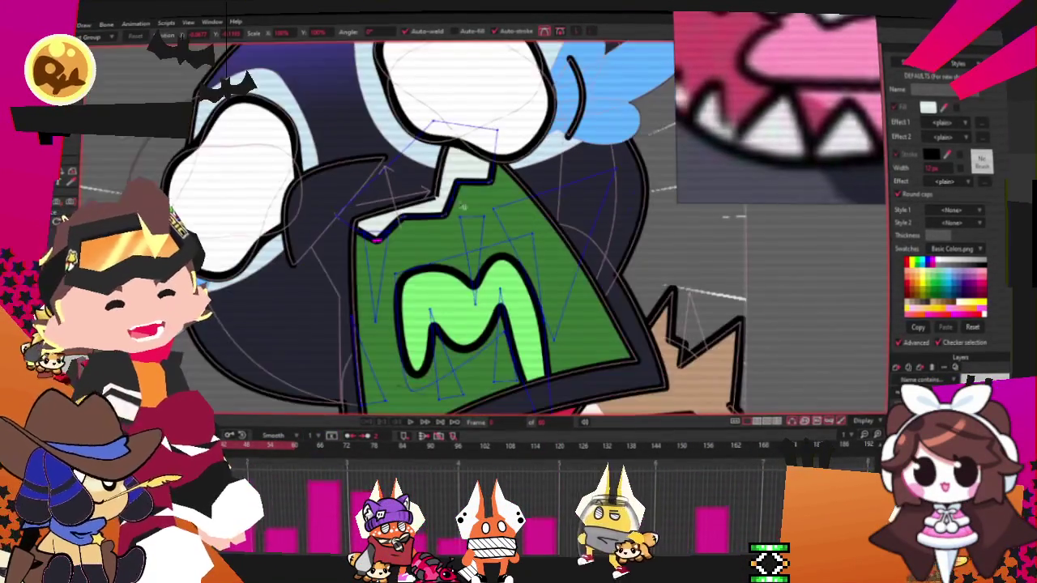
pyautogui.click(462, 166)
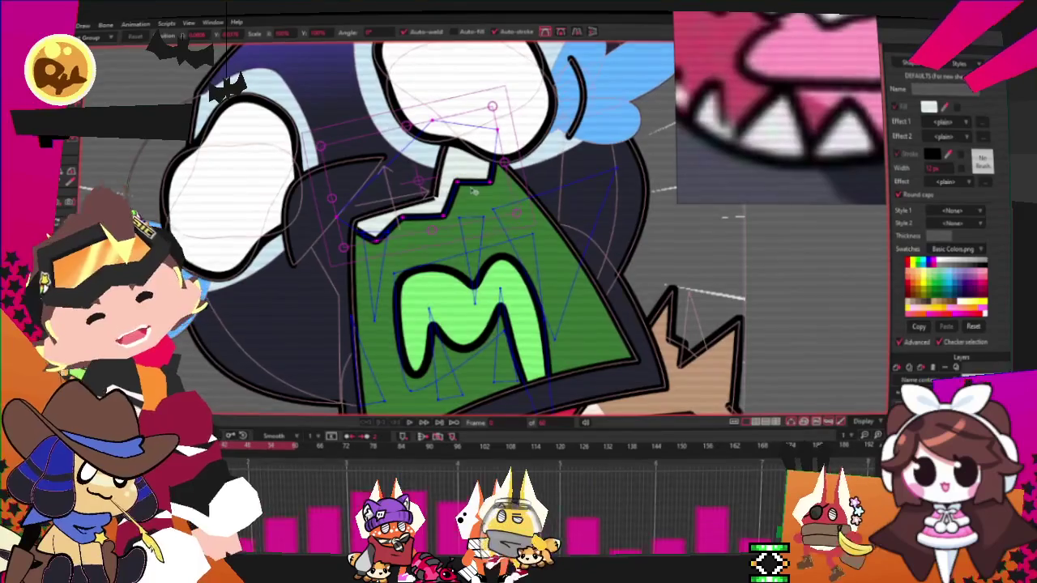
pyautogui.moveTo(554, 336)
pyautogui.mouseDown()
pyautogui.moveTo(592, 366)
pyautogui.moveTo(494, 369)
pyautogui.mouseUp()
pyautogui.scroll(-3, 562, 399)
pyautogui.scroll(5, 601, 312)
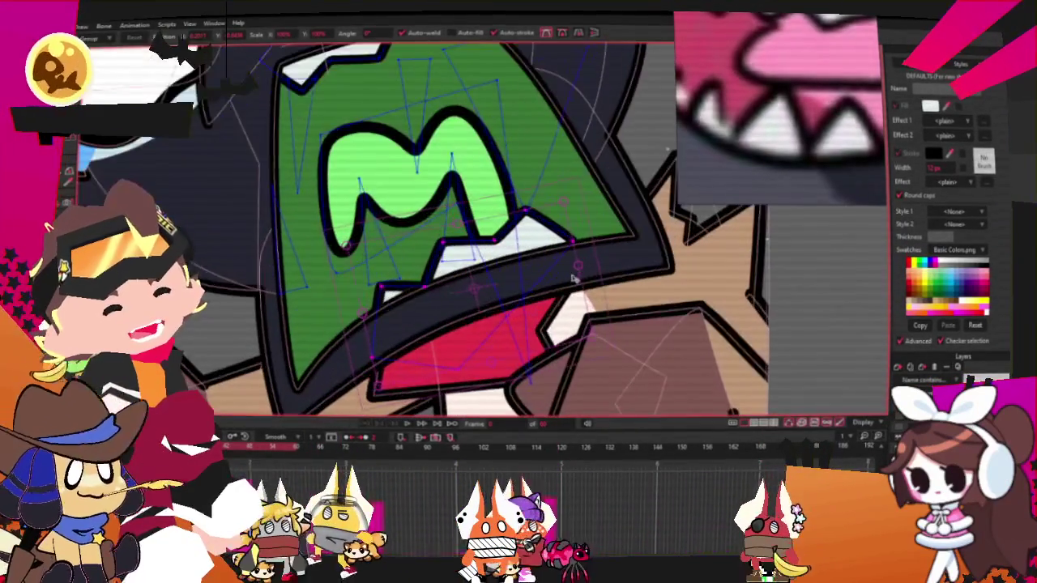
pyautogui.moveTo(601, 311); pyautogui.dragTo(562, 276)
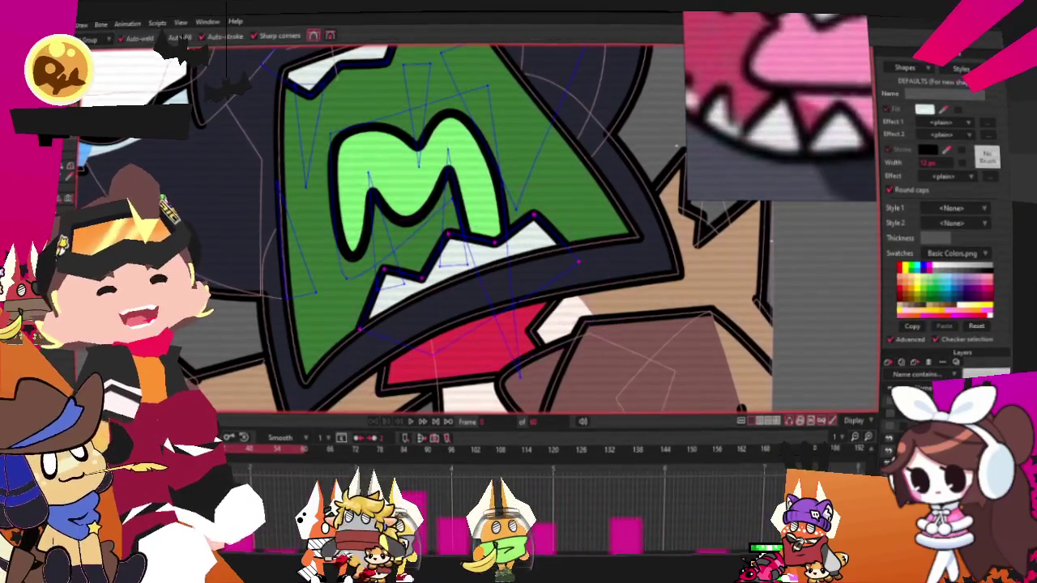
# Step: Reshape a lower tooth point and tilt the whole lower teeth outline to follow the mouth edge
pyautogui.scroll(3, 277, 260)
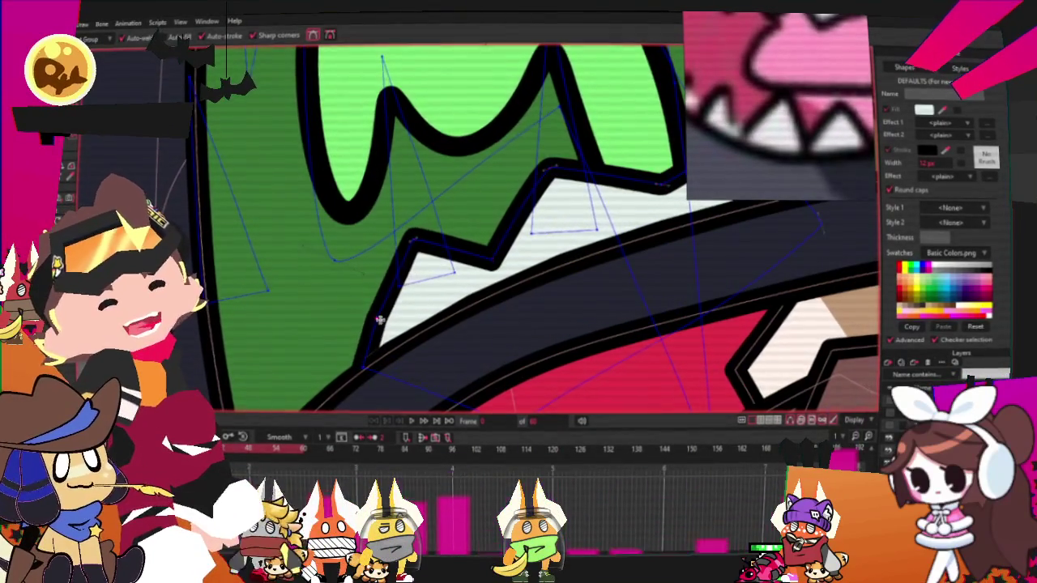
pyautogui.moveTo(371, 340); pyautogui.dragTo(294, 303)
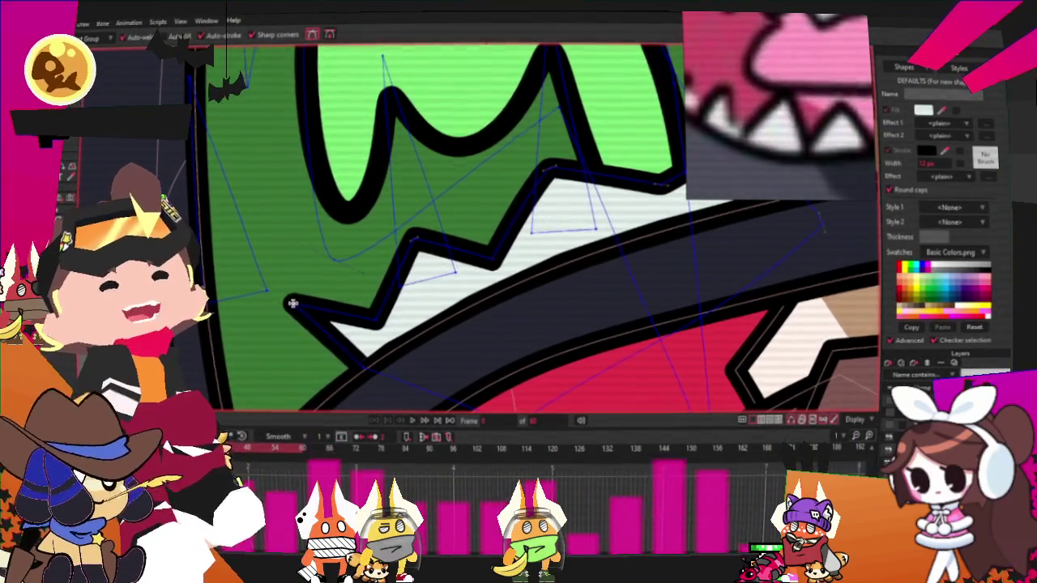
pyautogui.press('t')
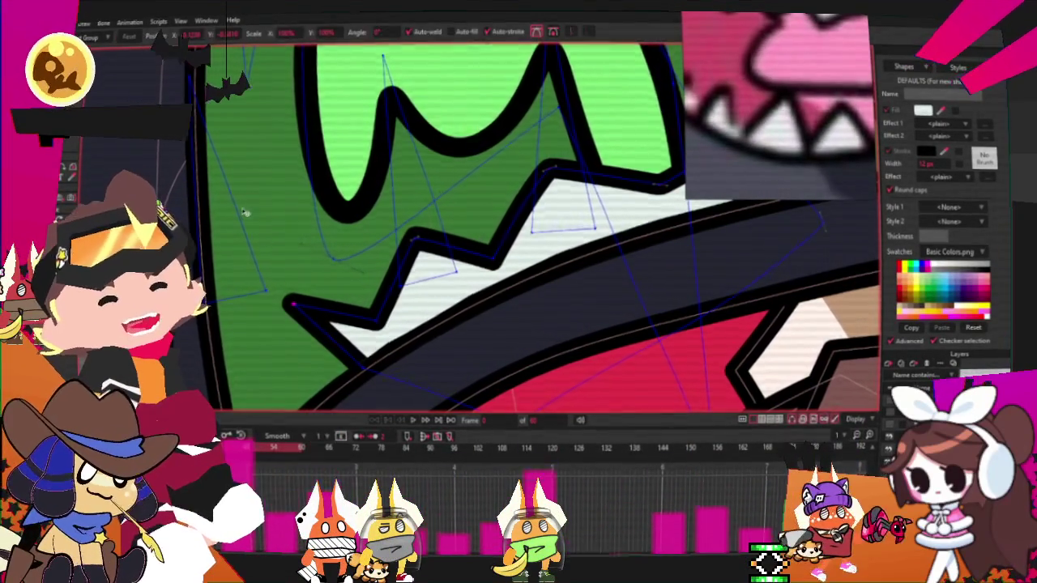
pyautogui.scroll(-2, 305, 355)
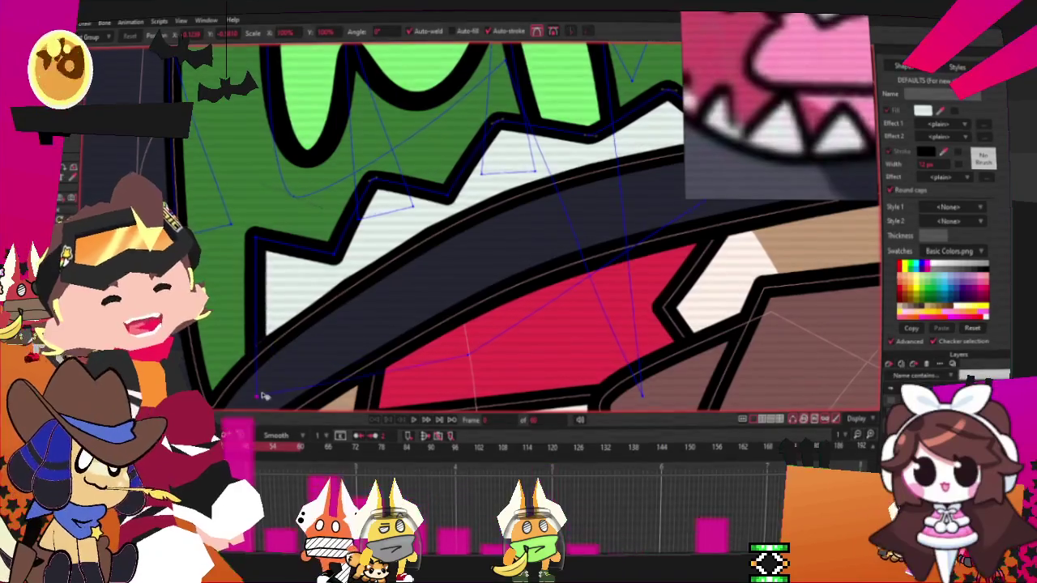
pyautogui.scroll(-2, 253, 321)
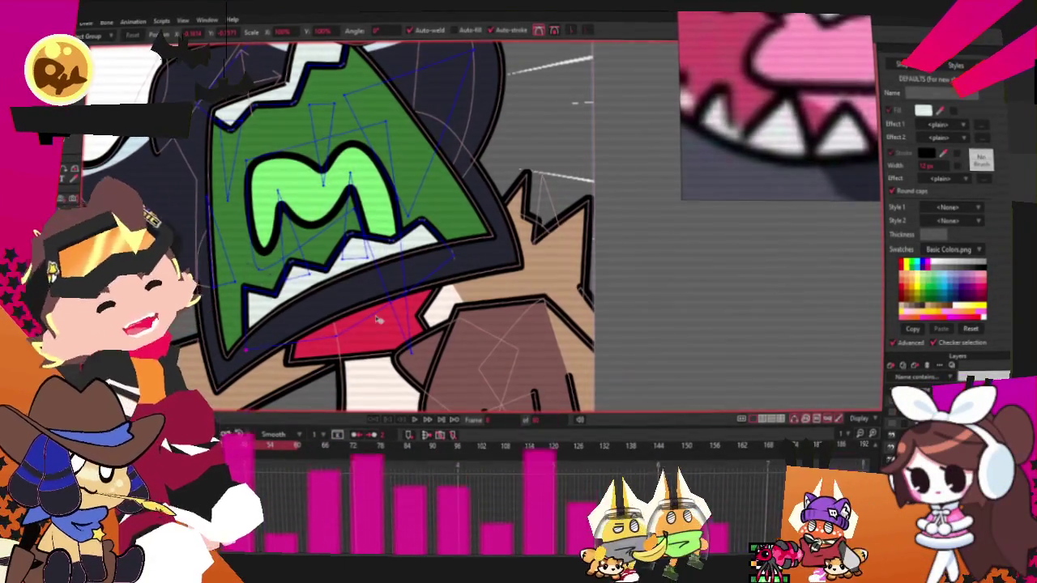
pyautogui.doubleClick(362, 260)
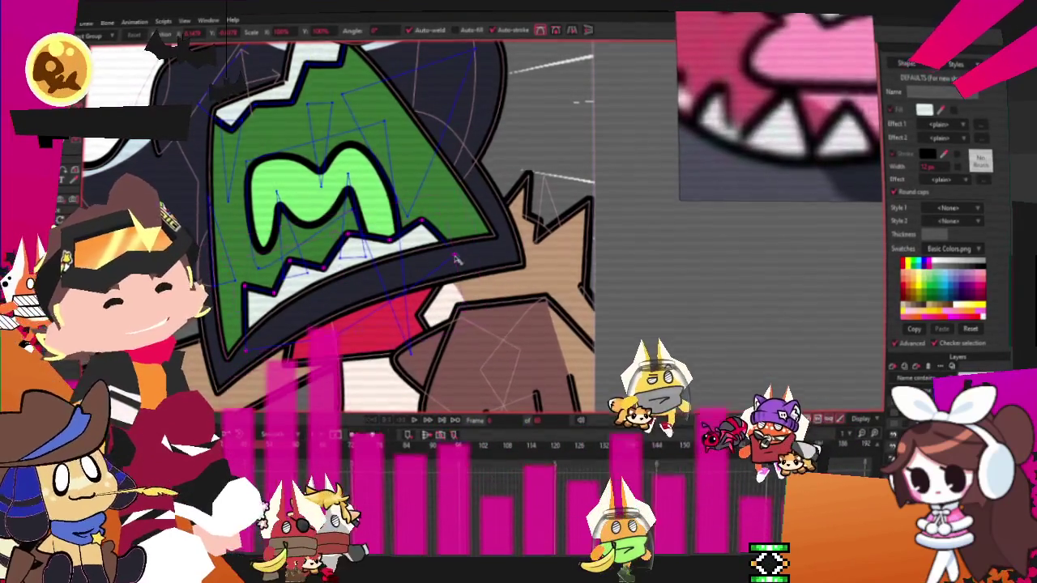
pyautogui.moveTo(456, 259); pyautogui.dragTo(436, 256)
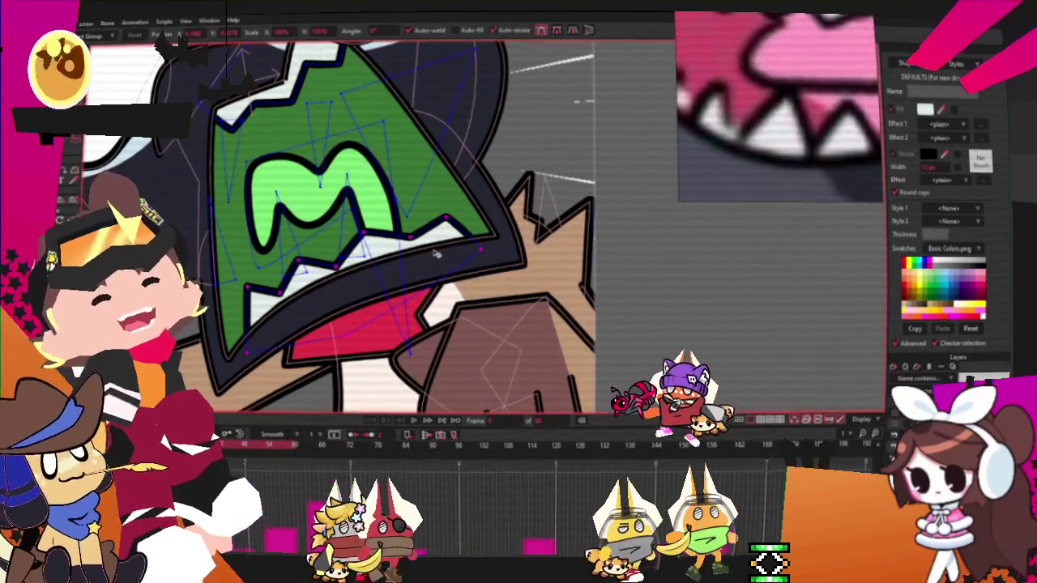
pyautogui.scroll(-3, 430, 248)
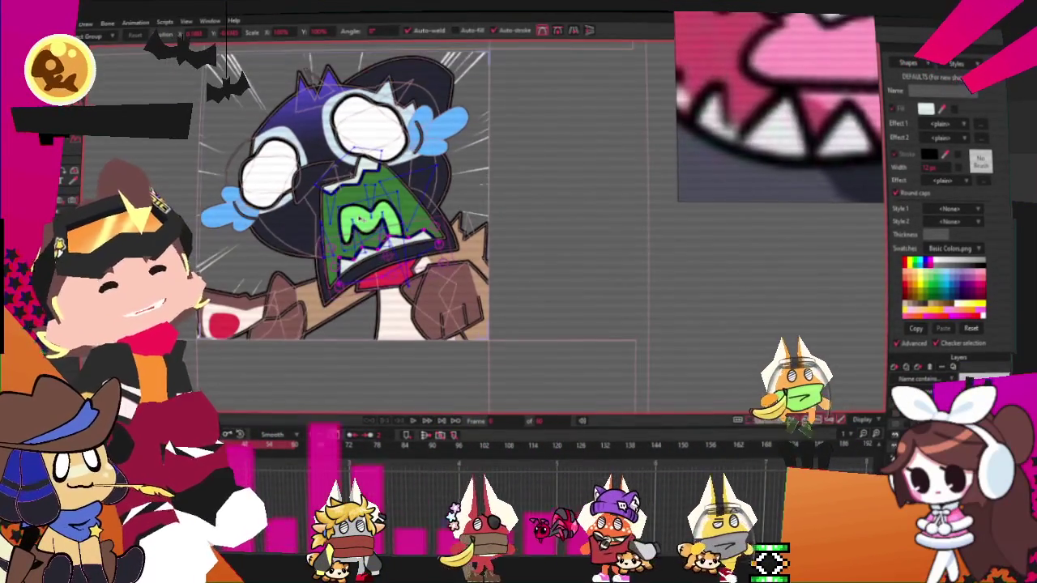
pyautogui.scroll(1, 372, 219)
pyautogui.scroll(-1, 373, 219)
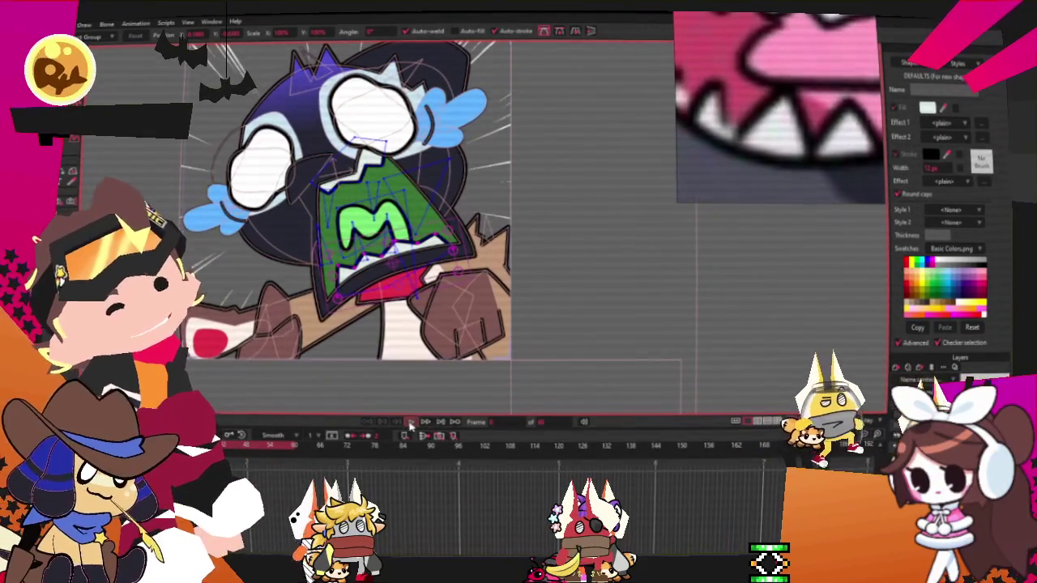
pyautogui.scroll(2, 417, 288)
pyautogui.scroll(2, 417, 287)
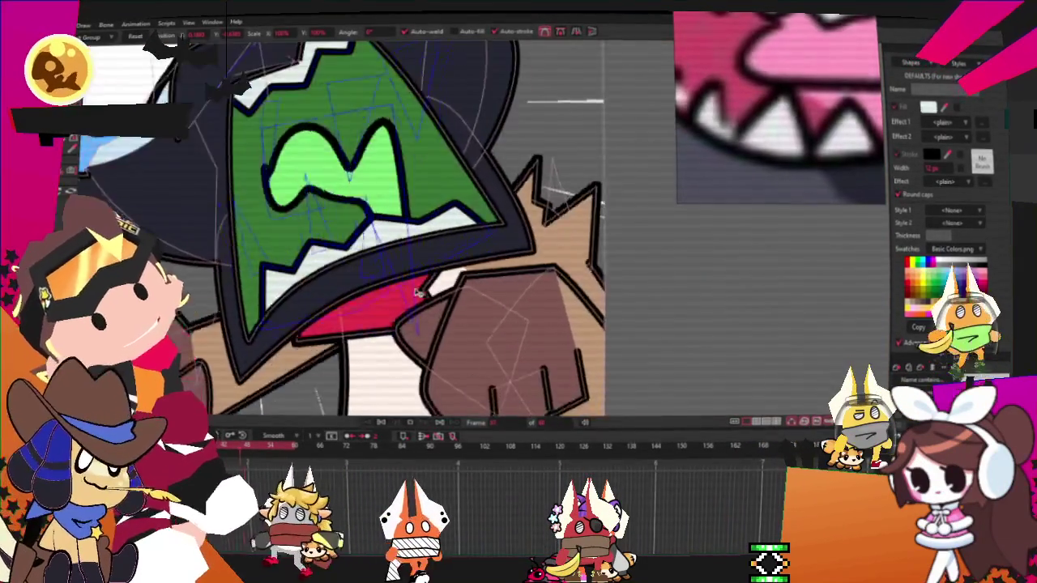
pyautogui.scroll(1, 369, 273)
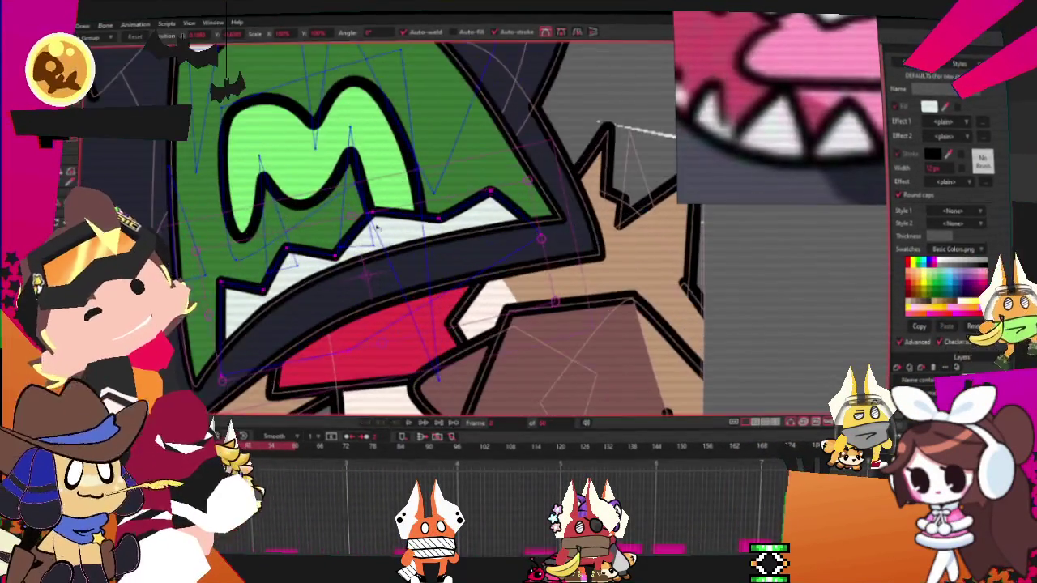
pyautogui.scroll(-1, 357, 267)
pyautogui.scroll(-1, 348, 251)
pyautogui.scroll(-2, 340, 236)
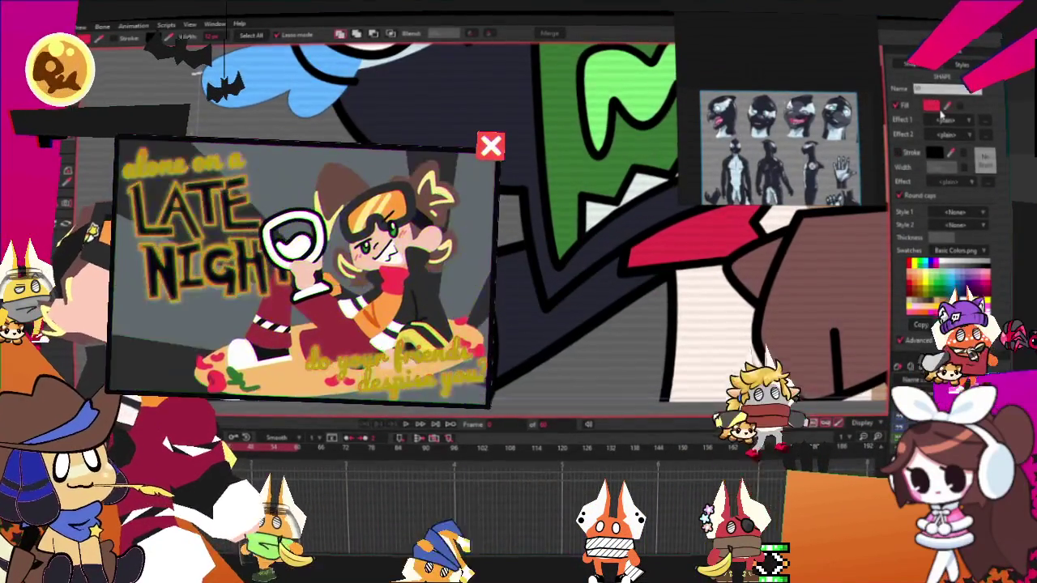
# Step: Select the brown paw shape, make it dark navy, then clear the selection
pyautogui.scroll(-5, 600, 300)
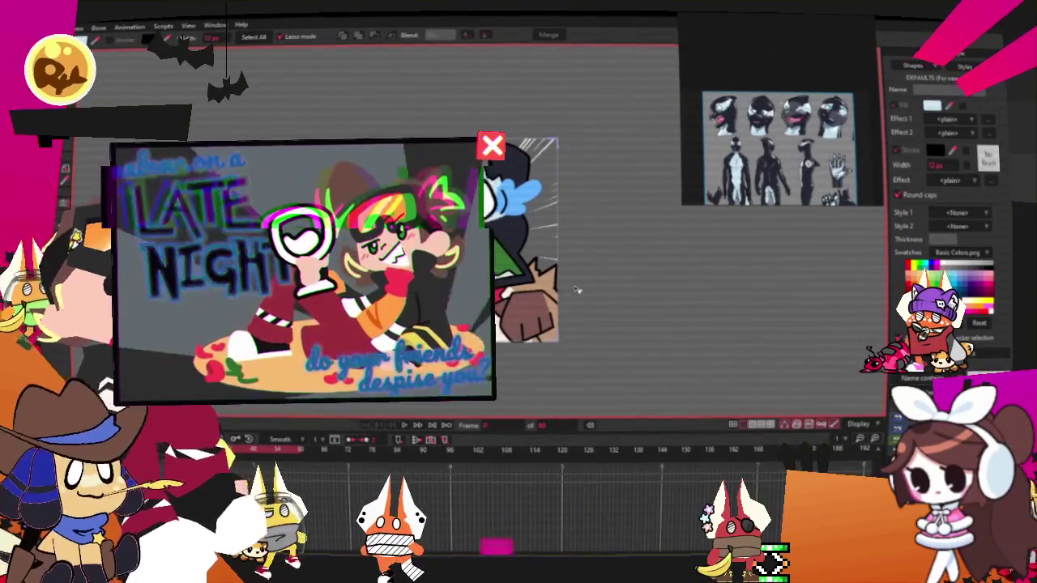
pyautogui.scroll(5, 518, 243)
pyautogui.scroll(2, 518, 243)
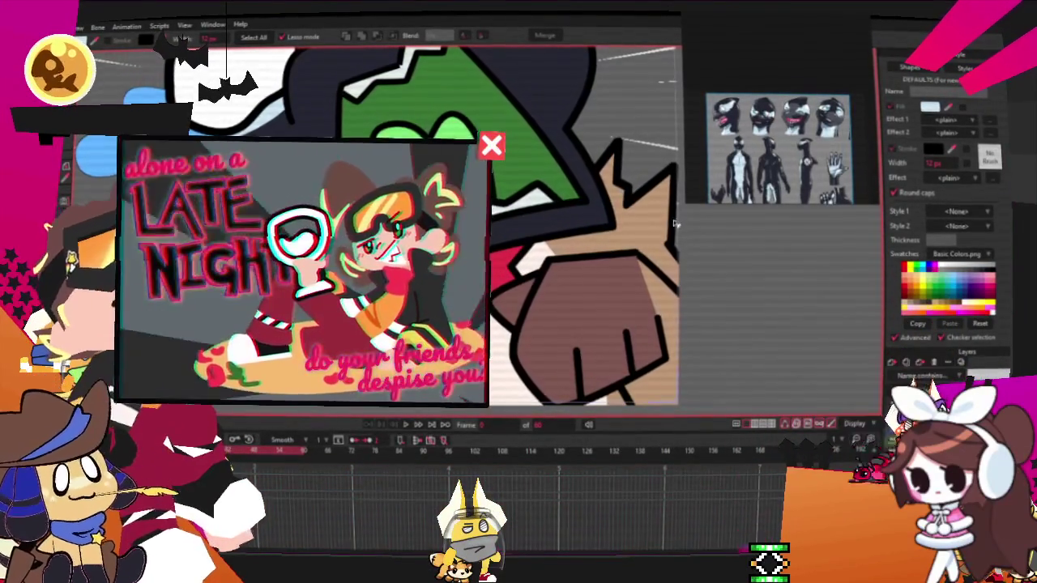
pyautogui.click(581, 247)
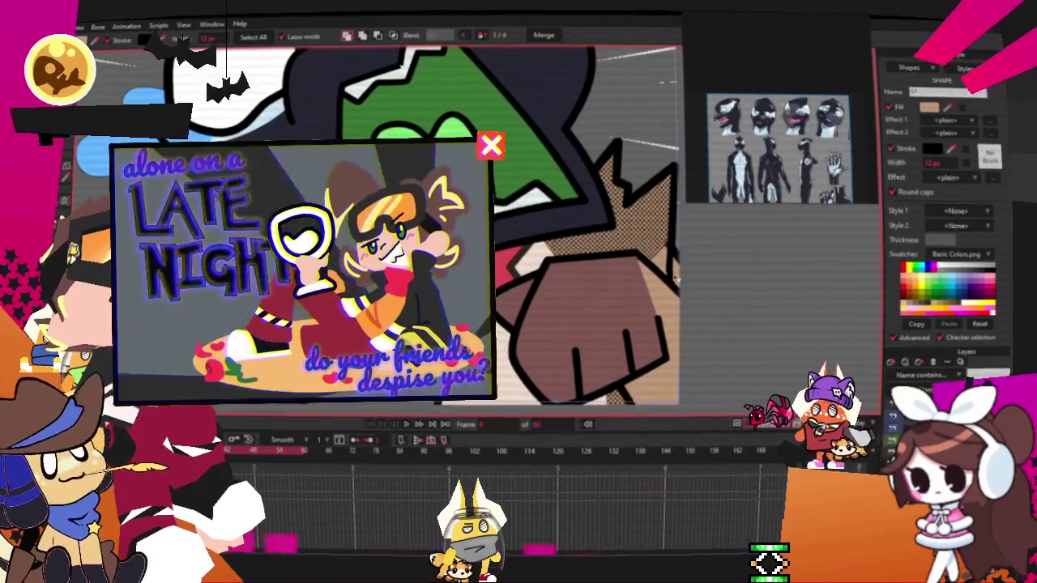
pyautogui.scroll(-3, 500, 233)
pyautogui.scroll(3, 499, 233)
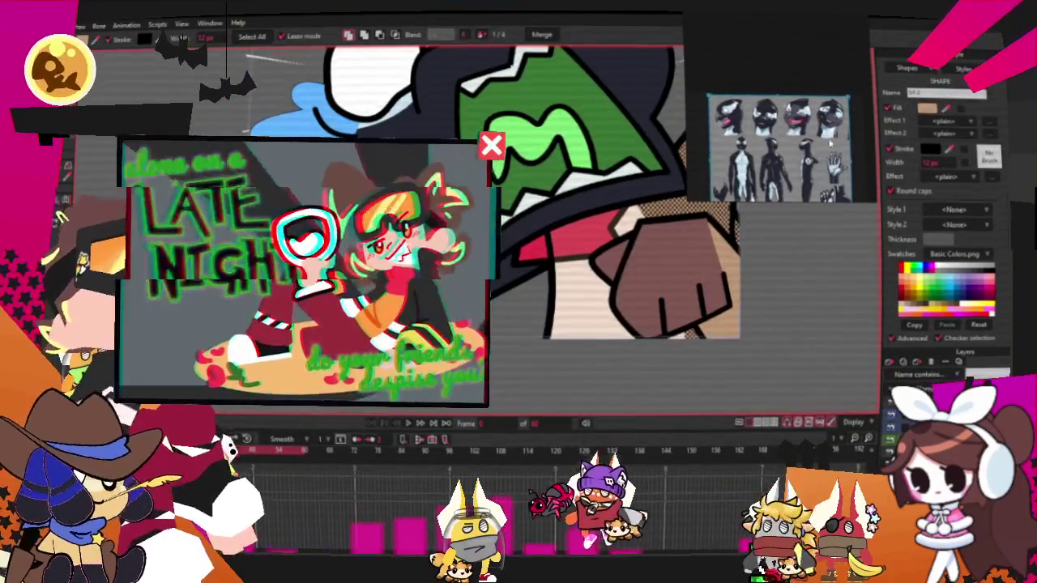
pyautogui.scroll(2, 499, 233)
pyautogui.scroll(1, 505, 295)
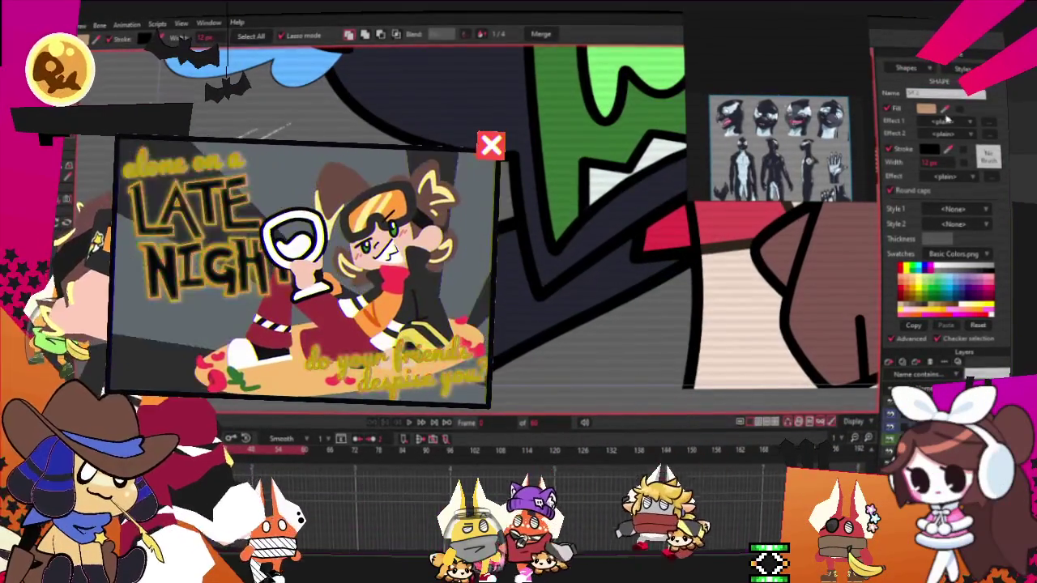
pyautogui.scroll(-2, 505, 295)
pyautogui.scroll(-2, 505, 295)
pyautogui.scroll(-1, 506, 295)
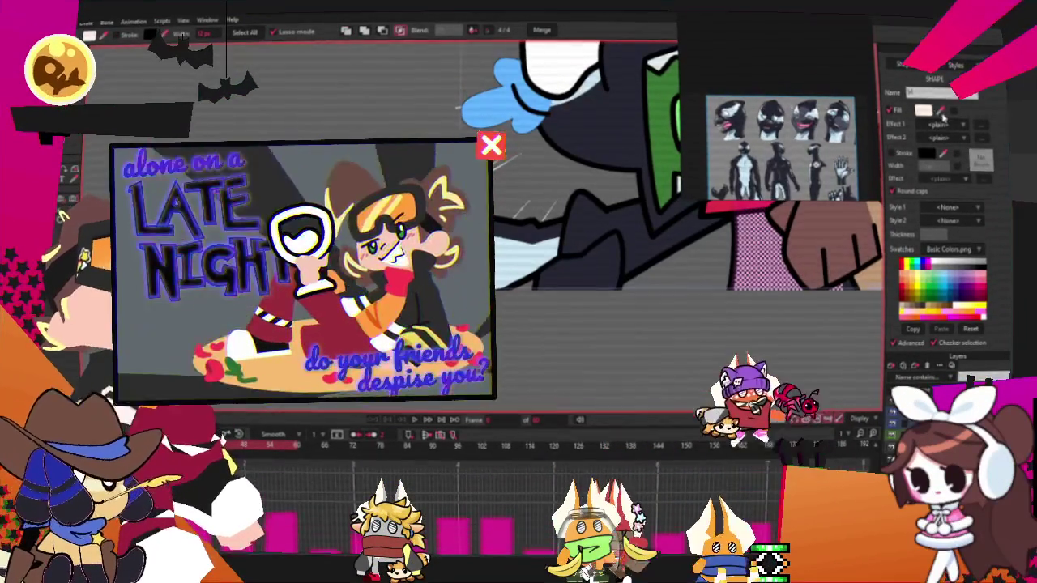
pyautogui.click(616, 225)
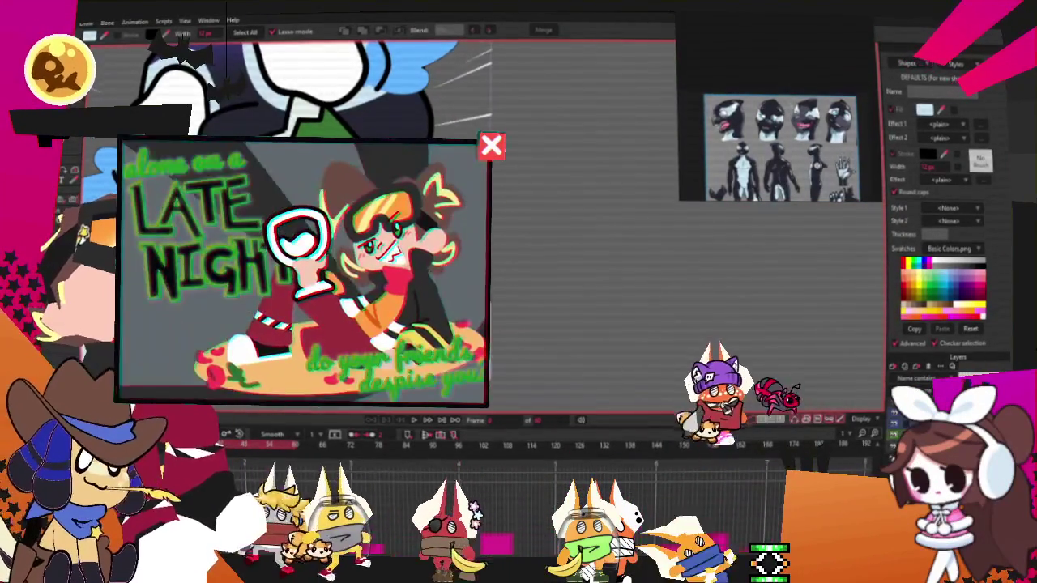
# Step: Check an outline shape, then step forward three frames to view the whole character
pyautogui.click(478, 107)
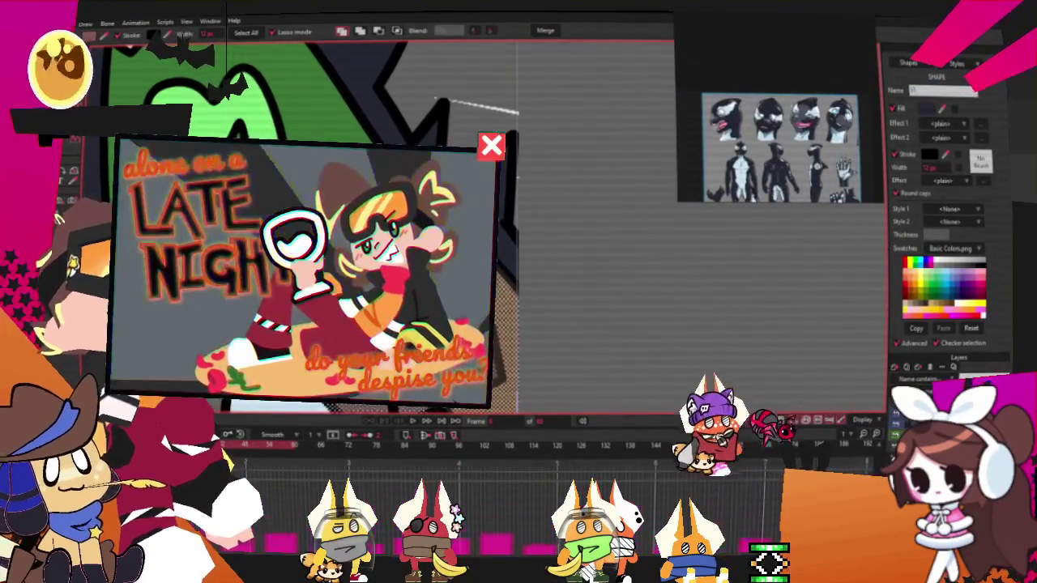
pyautogui.click(607, 285)
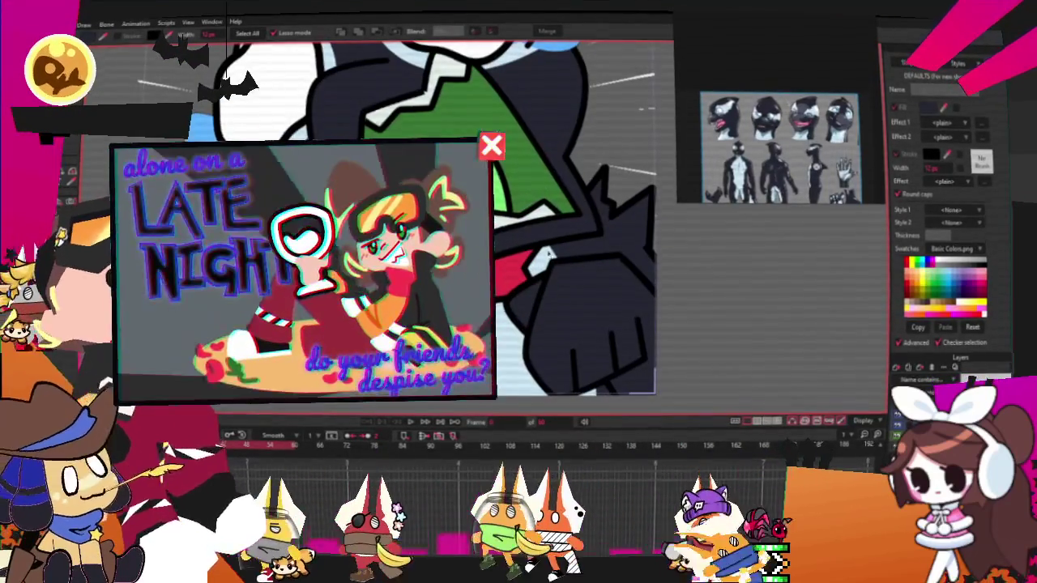
pyautogui.hotkey('ctrl', 'Right')
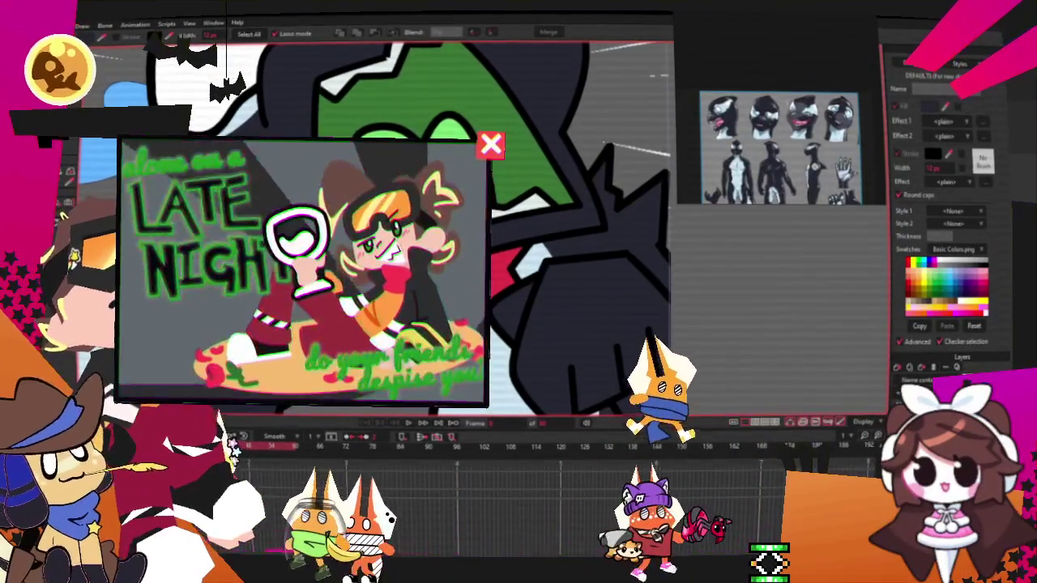
pyautogui.hotkey('ctrl', 'Right')
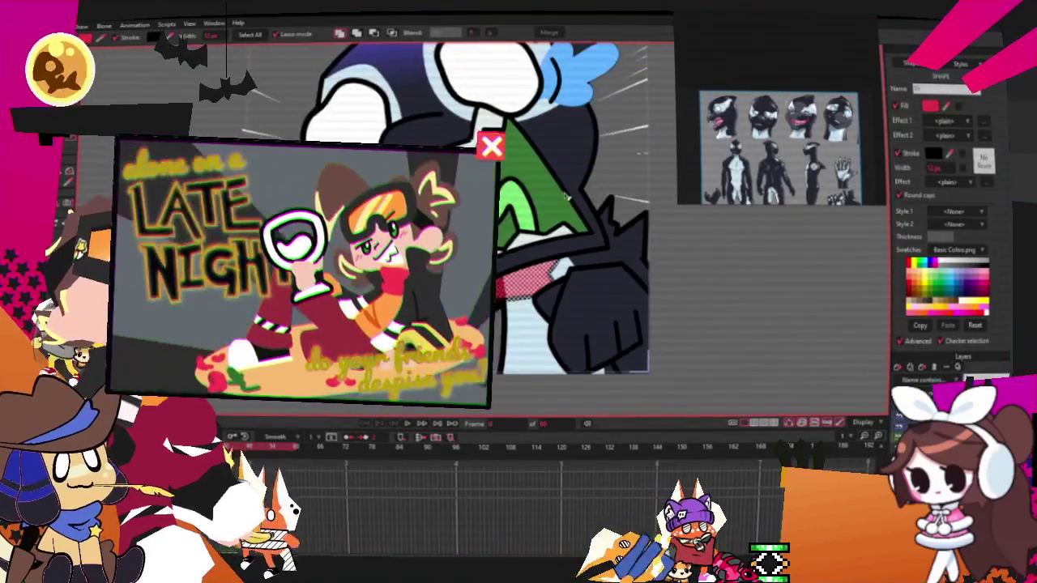
pyautogui.hotkey('ctrl', 'Right')
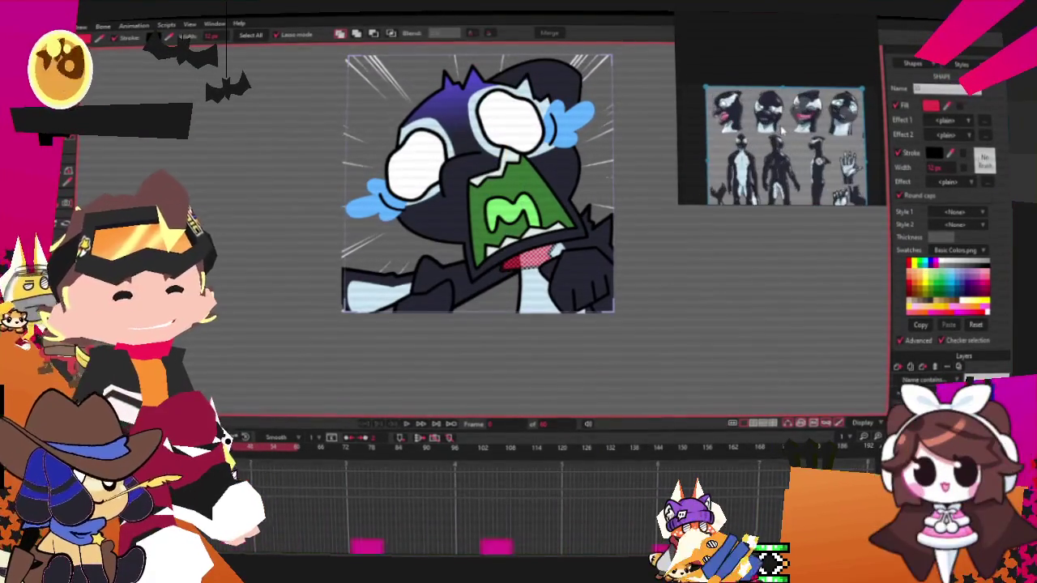
# Step: Change the tongue's fill from crimson to a lighter bright pink
pyautogui.scroll(2, 551, 207)
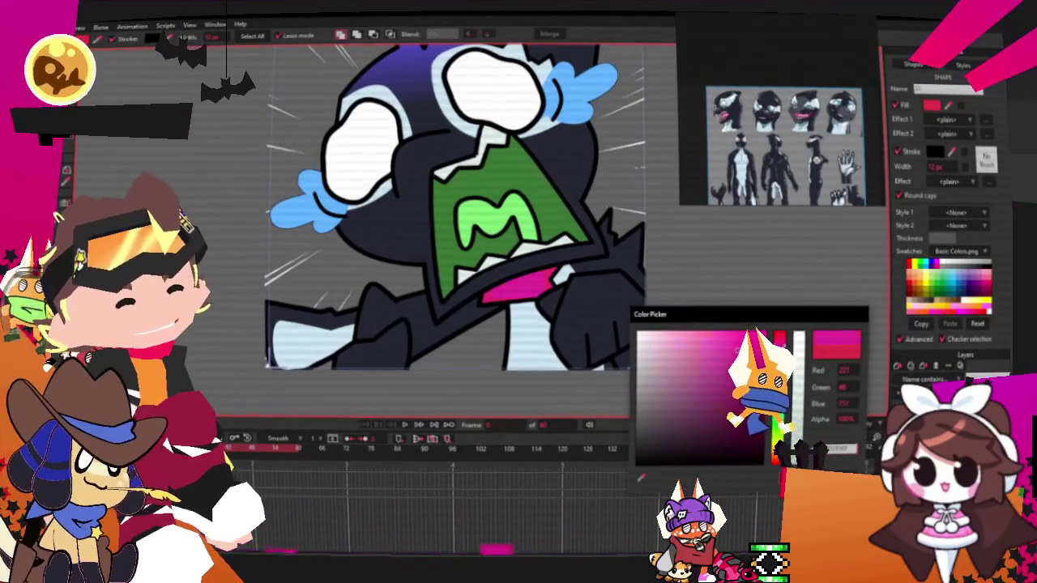
pyautogui.moveTo(742, 344); pyautogui.dragTo(729, 332)
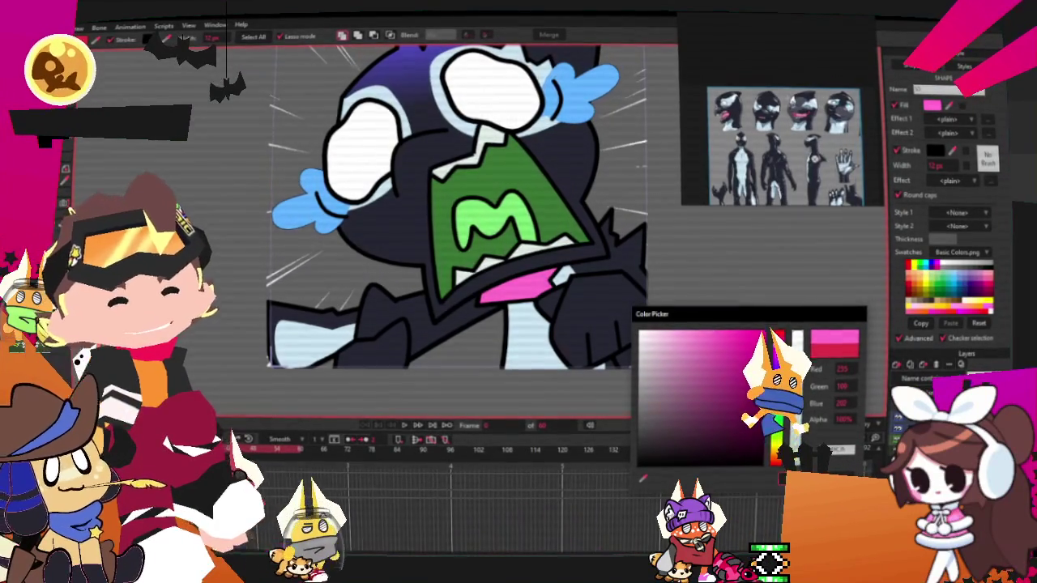
pyautogui.press('Return')
pyautogui.scroll(1, 559, 218)
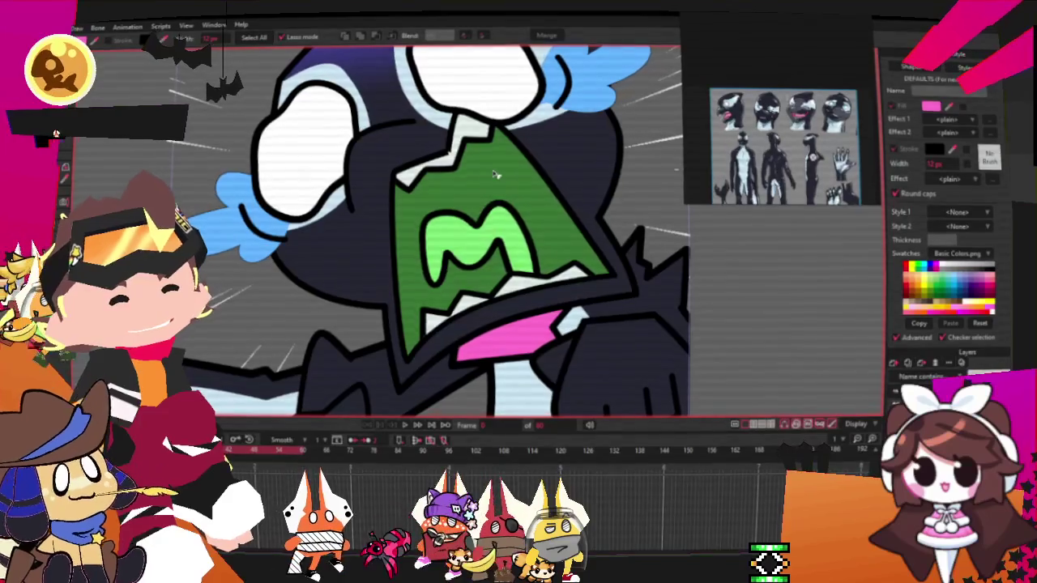
# Step: Fill the mouth shape with deep crimson and the M emblem with lighter pink
pyautogui.scroll(3, 787, 99)
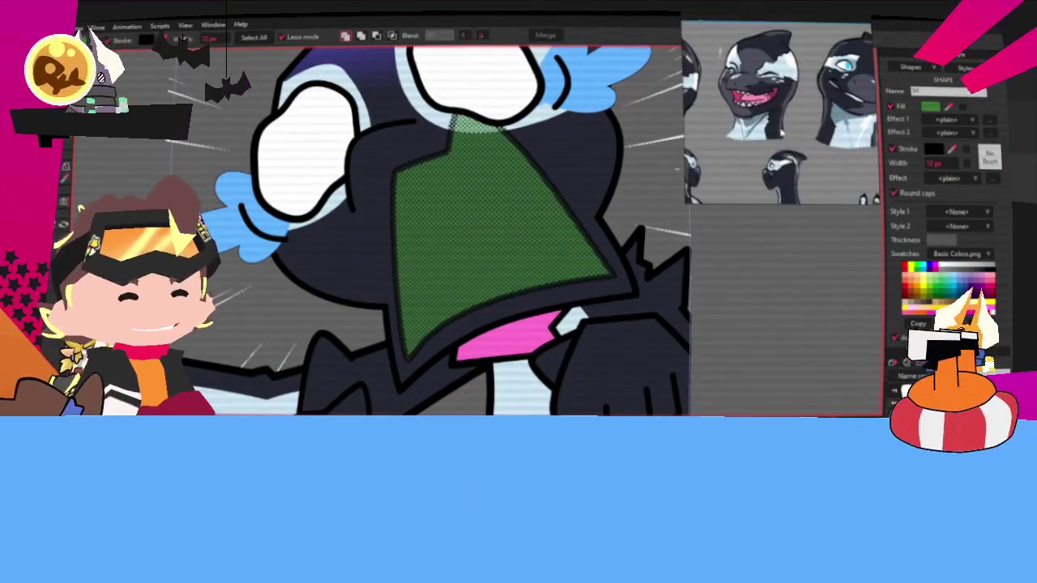
pyautogui.scroll(2, 788, 99)
pyautogui.click(755, 140)
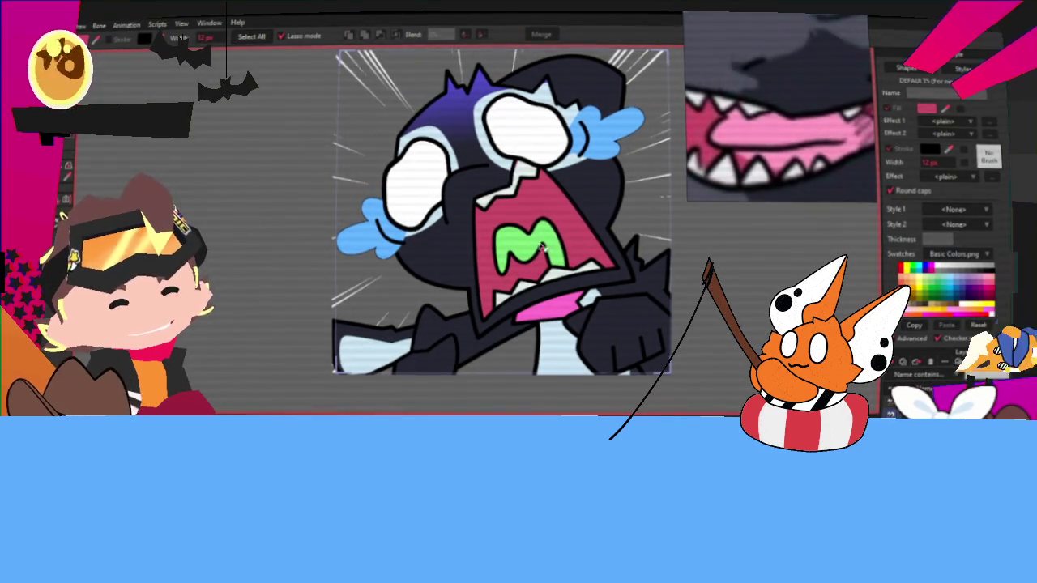
pyautogui.scroll(1, 765, 143)
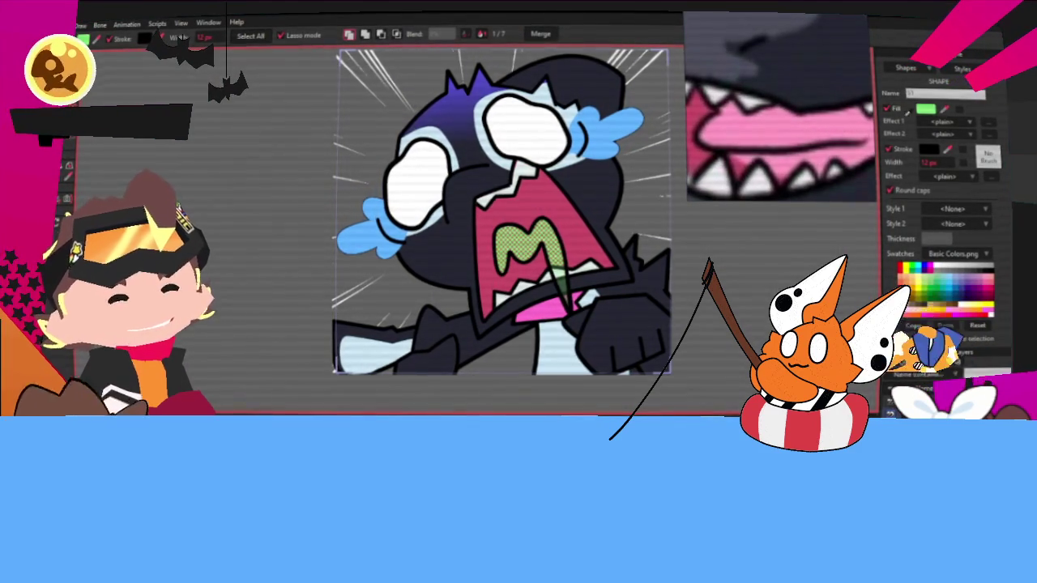
pyautogui.scroll(-2, 640, 235)
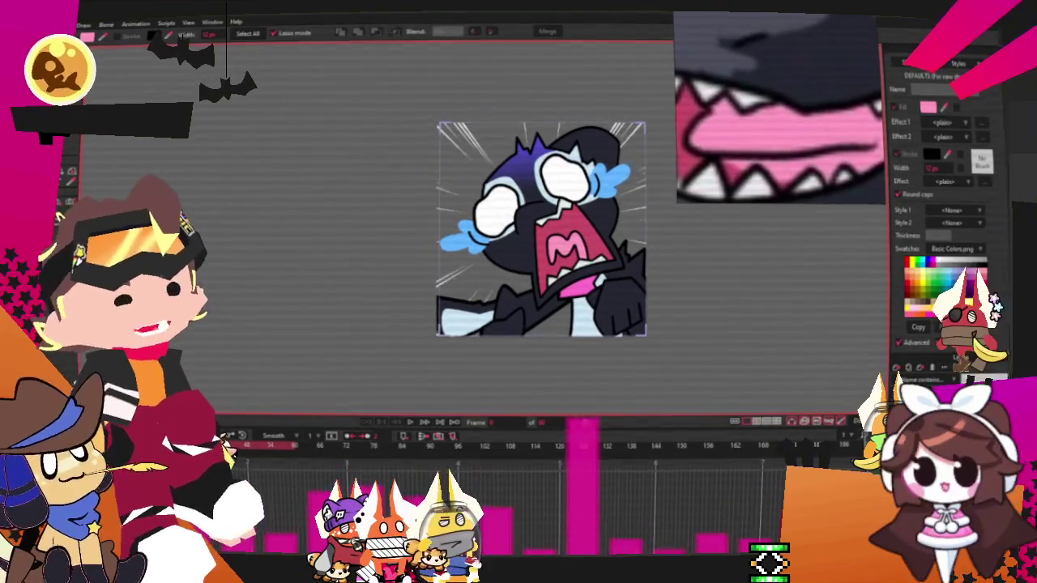
pyautogui.scroll(2, 543, 175)
pyautogui.scroll(2, 542, 175)
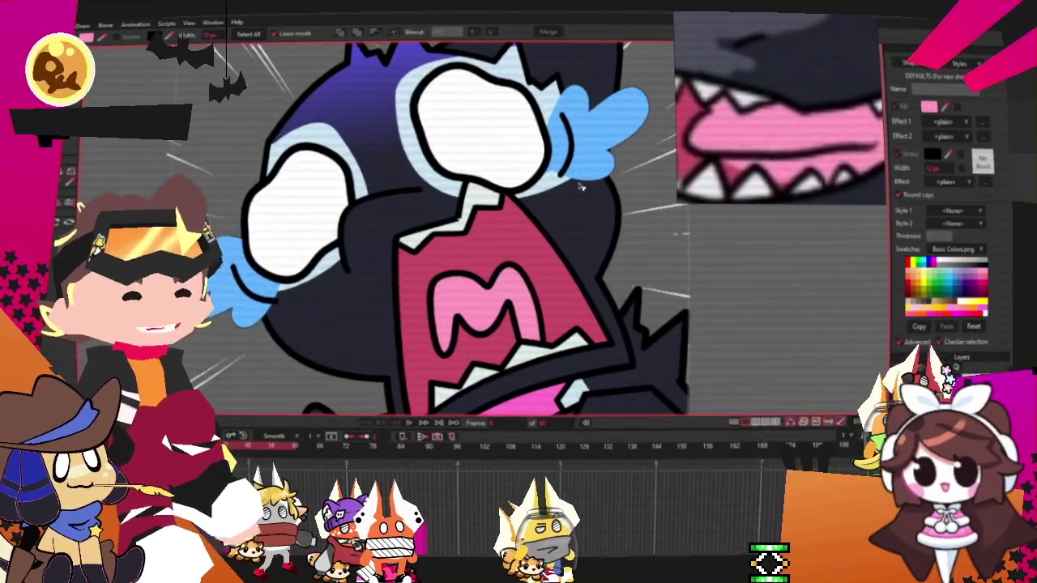
pyautogui.scroll(-4, 577, 184)
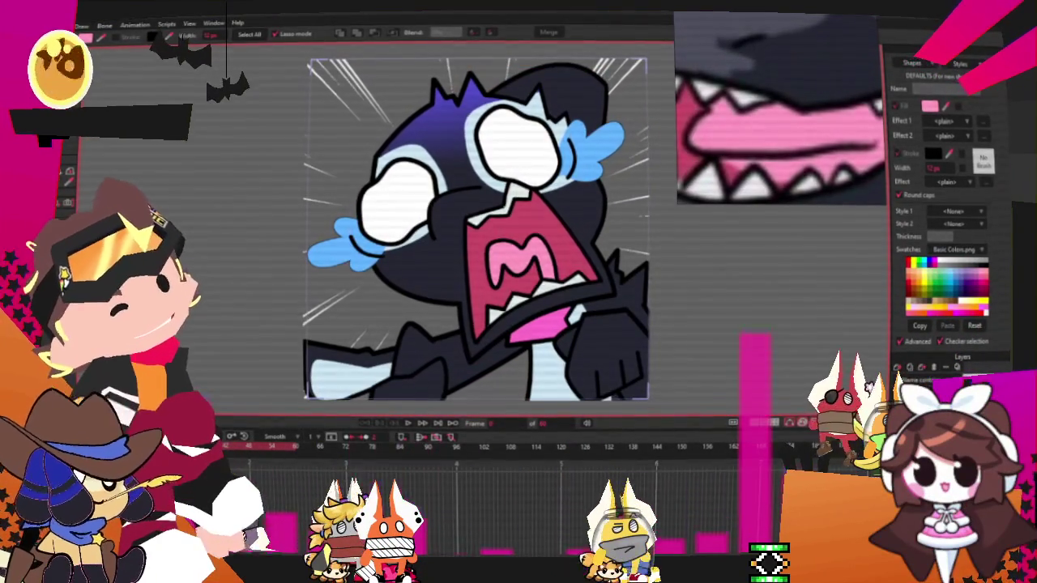
pyautogui.scroll(2, 450, 72)
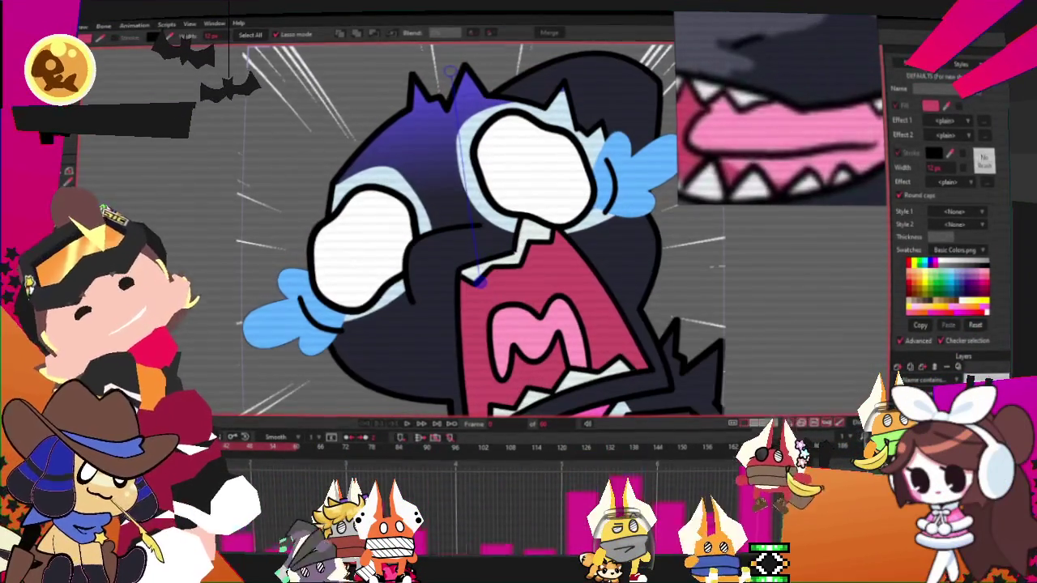
# Step: Draw a small round cheek spot beside the cat's mouth
pyautogui.press('t')
pyautogui.scroll(3, 393, 319)
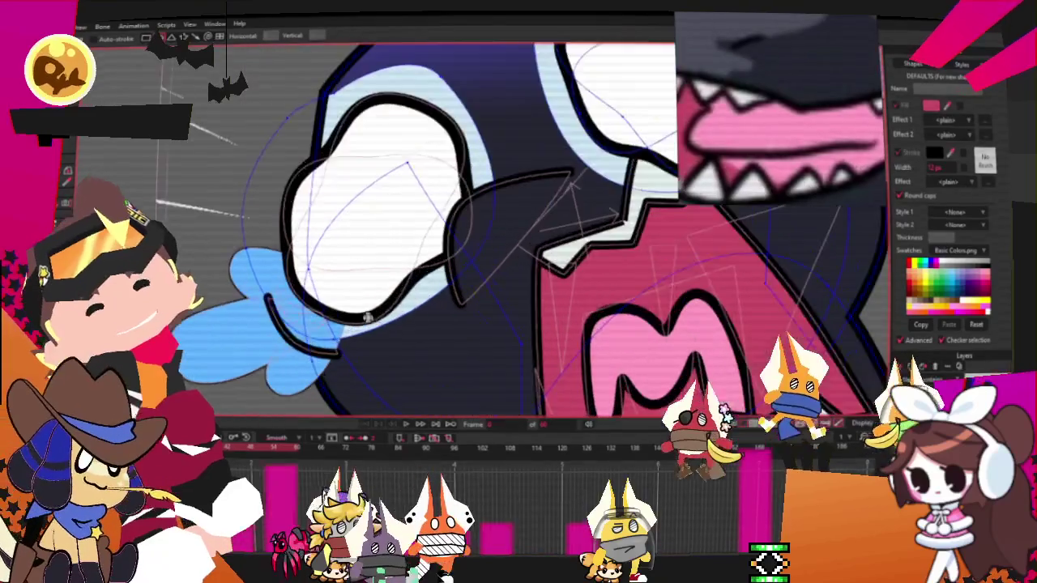
pyautogui.moveTo(405, 320); pyautogui.dragTo(480, 388)
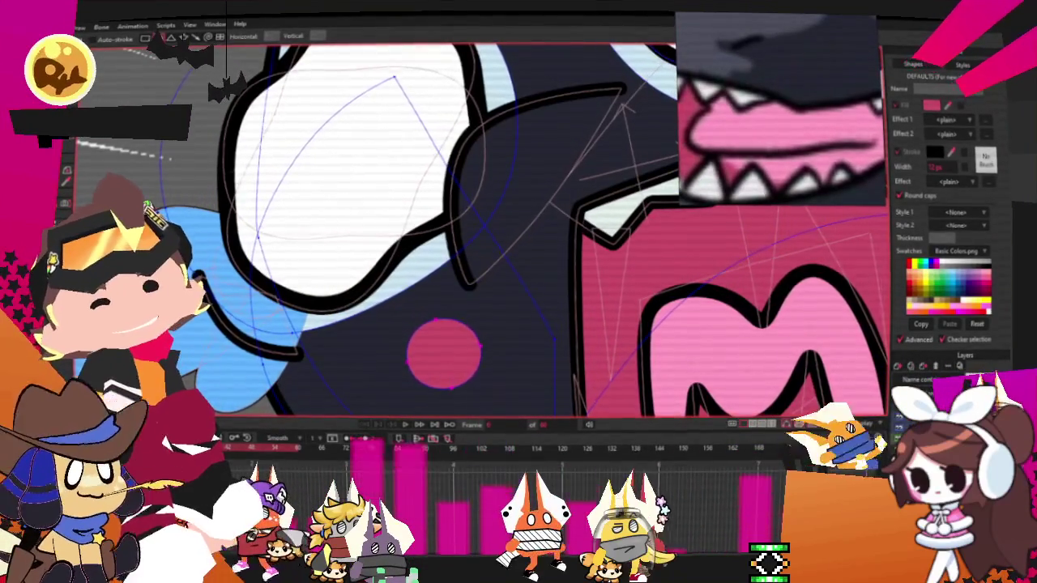
# Step: Fill the cheek spot with light blue and switch to Transform Points
pyautogui.press('g')
pyautogui.scroll(-2, 453, 243)
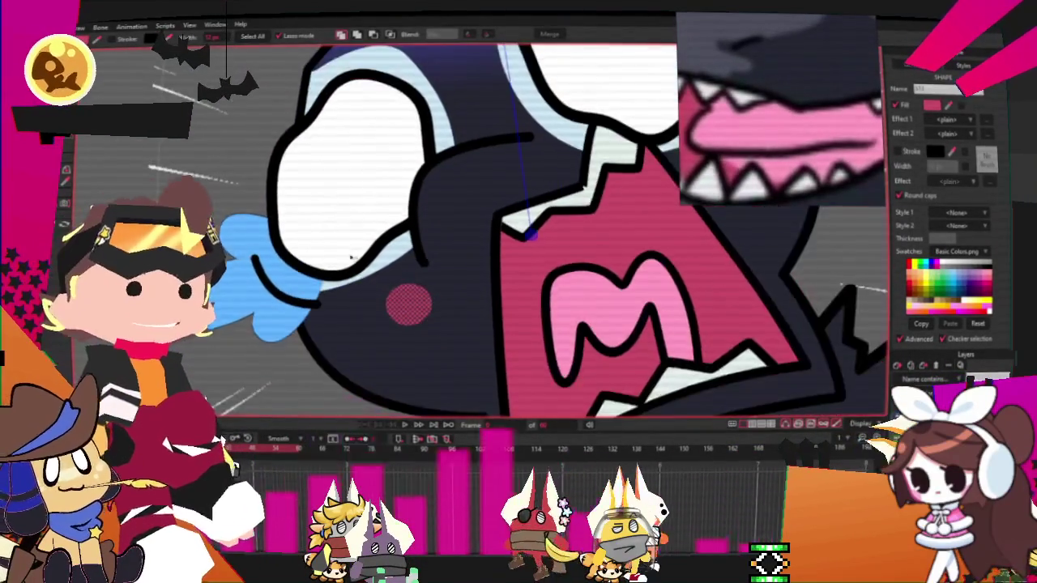
pyautogui.scroll(1, 454, 243)
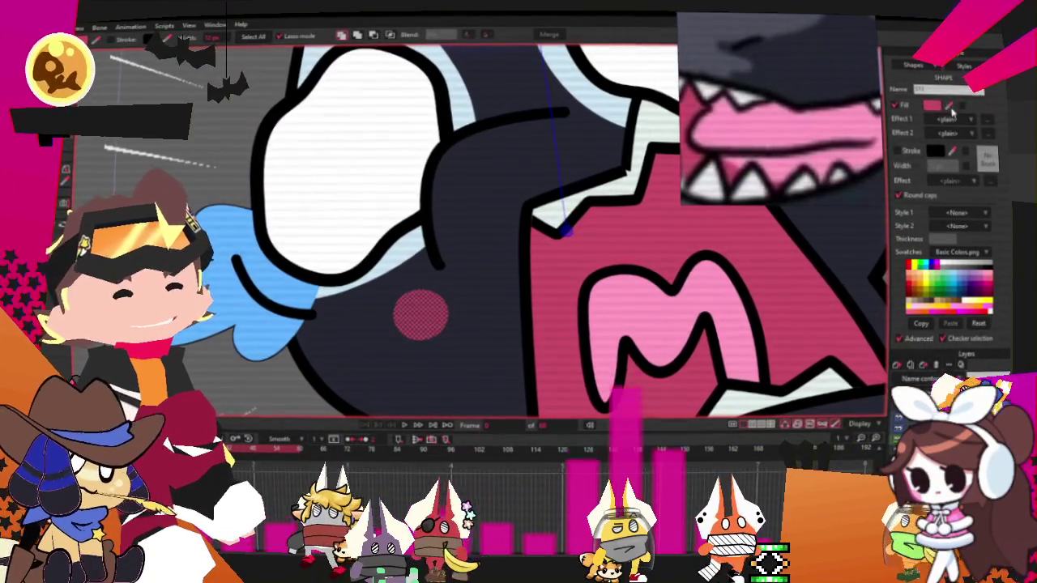
pyautogui.click(397, 251)
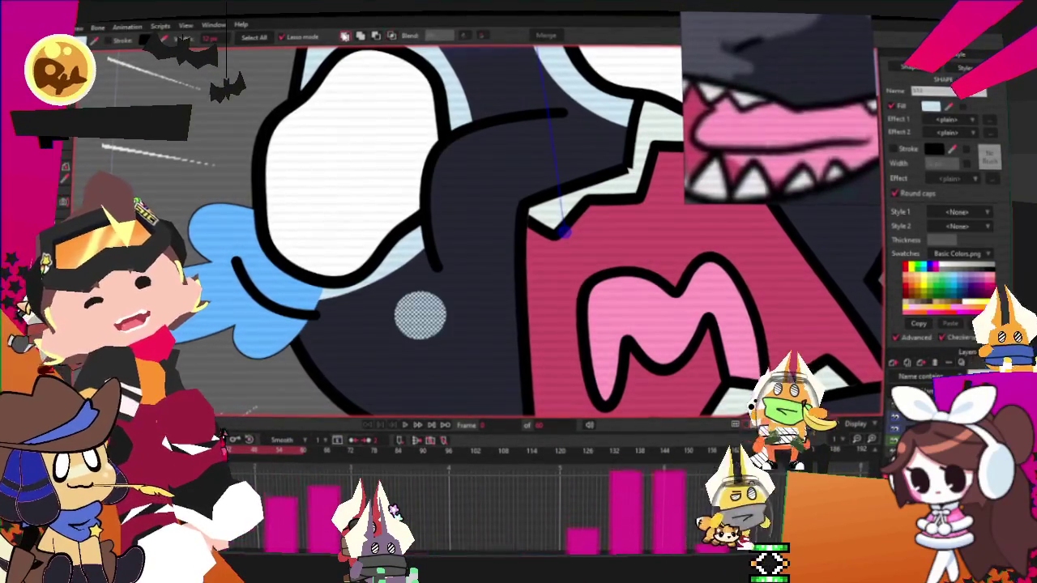
pyautogui.press('t')
pyautogui.scroll(3, 437, 308)
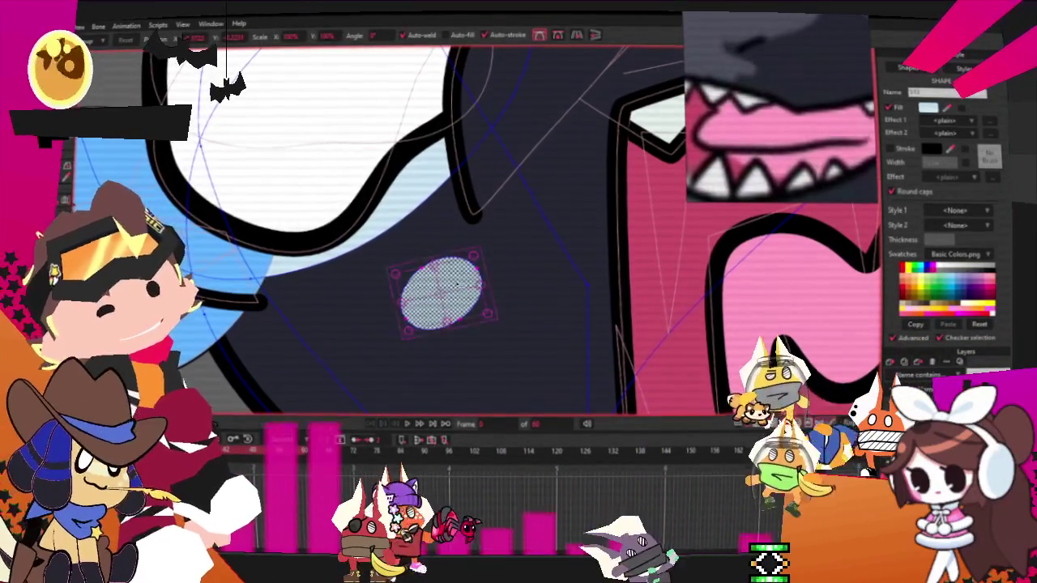
# Step: Nudge the cheek spot right and stretch it into an oval
pyautogui.moveTo(396, 253); pyautogui.dragTo(417, 254)
pyautogui.click(417, 260)
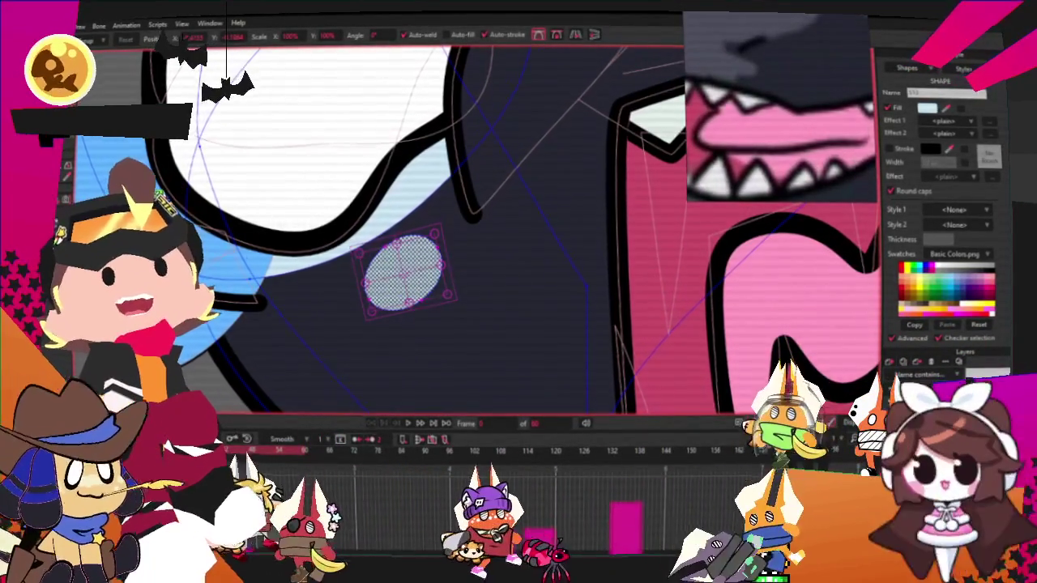
pyautogui.press('c')
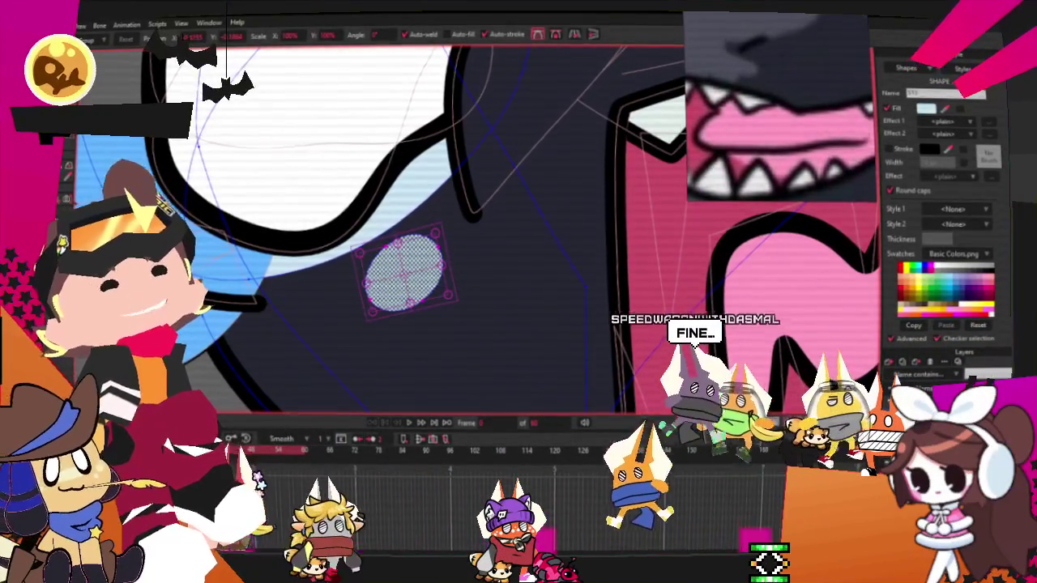
pyautogui.scroll(1, 356, 313)
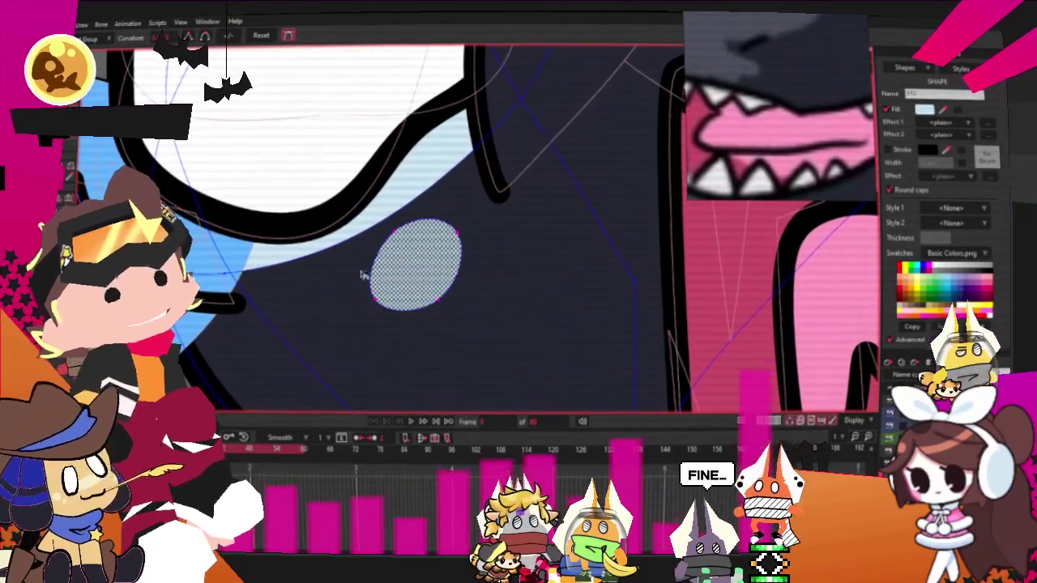
pyautogui.press('t')
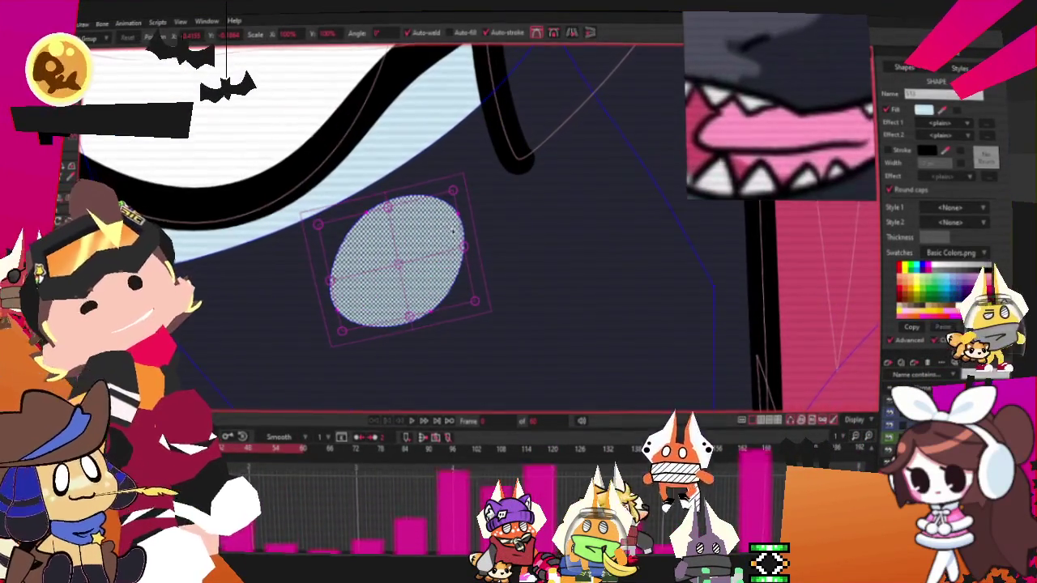
pyautogui.click(448, 200)
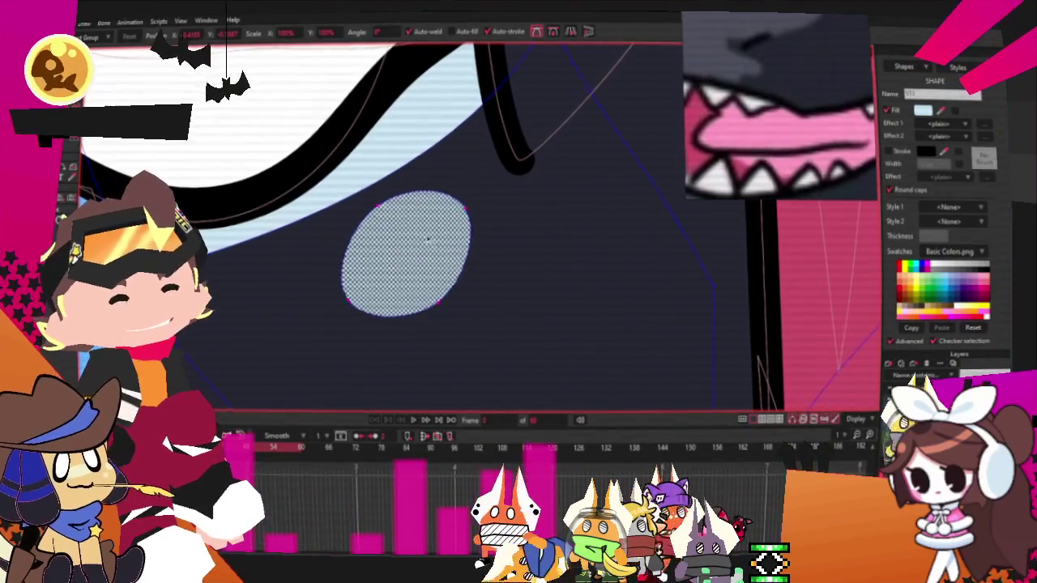
# Step: Duplicate the oval, place the copy lower-left, and undo its unwanted rotation
pyautogui.hotkey('ctrl', 'c')
pyautogui.hotkey('ctrl', 'v')
pyautogui.moveTo(428, 239); pyautogui.dragTo(292, 312)
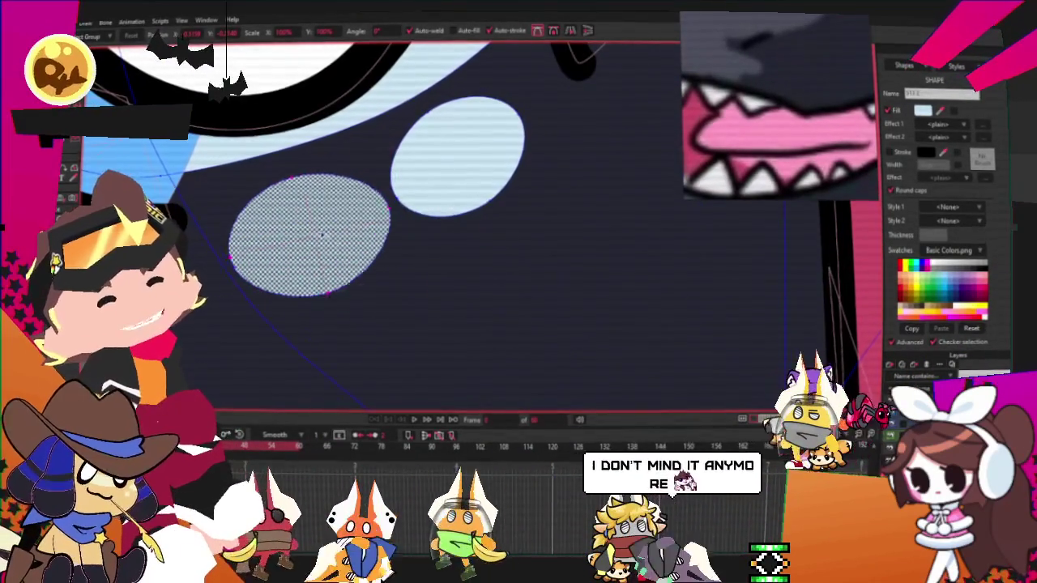
pyautogui.click(301, 232)
pyautogui.moveTo(359, 267); pyautogui.dragTo(379, 264)
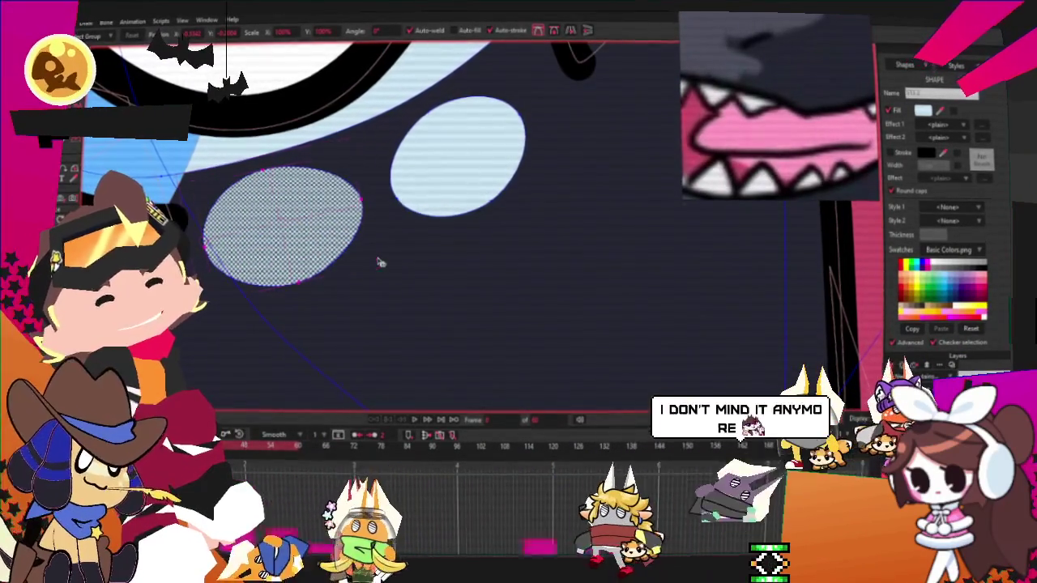
pyautogui.hotkey('ctrl', 'z')
pyautogui.hotkey('ctrl', 'shift', 'z')
pyautogui.hotkey('ctrl', 'z')
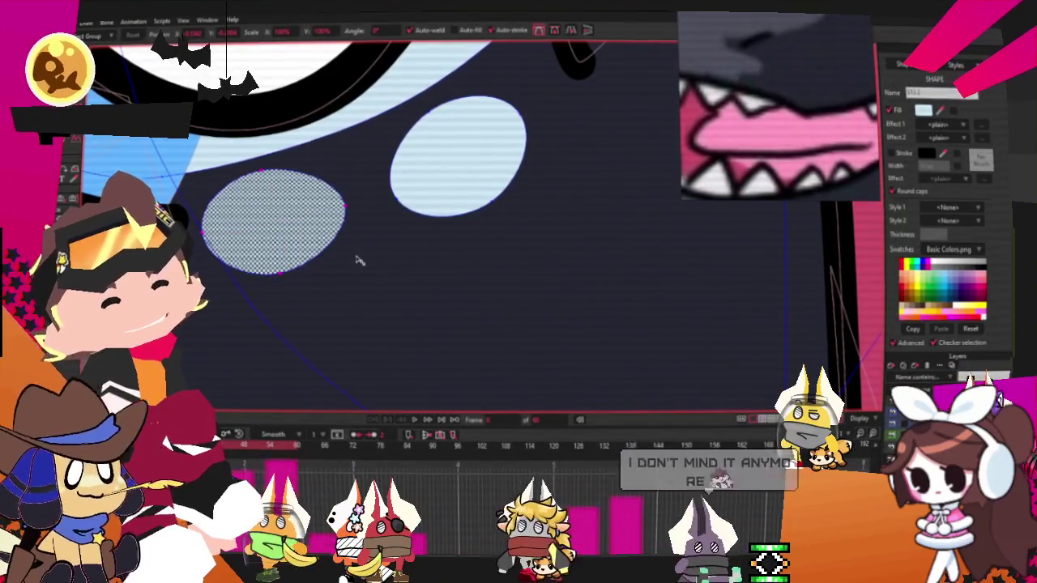
pyautogui.hotkey('ctrl', 'z')
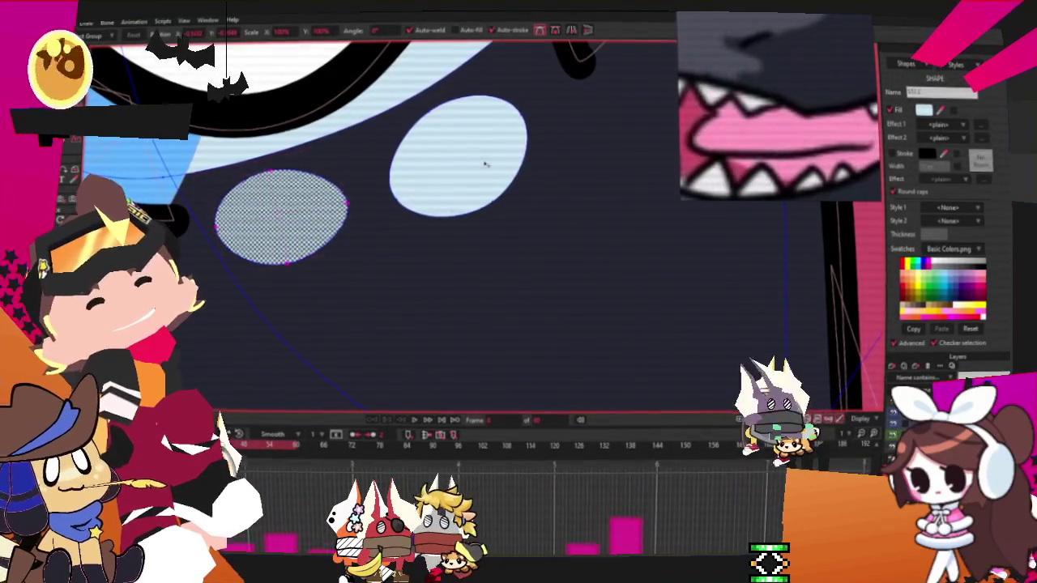
pyautogui.hotkey('ctrl', 'z')
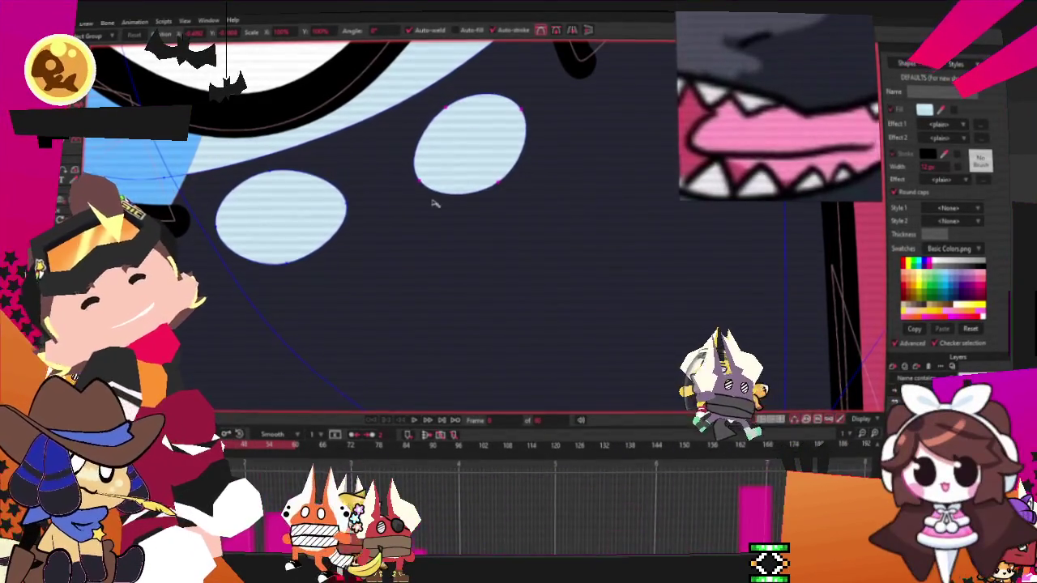
pyautogui.hotkey('ctrl', 'shift', 'z')
pyautogui.hotkey('ctrl', 'z')
# Step: Move the upper oval slightly up and right of the lower one
pyautogui.moveTo(443, 170); pyautogui.dragTo(451, 159)
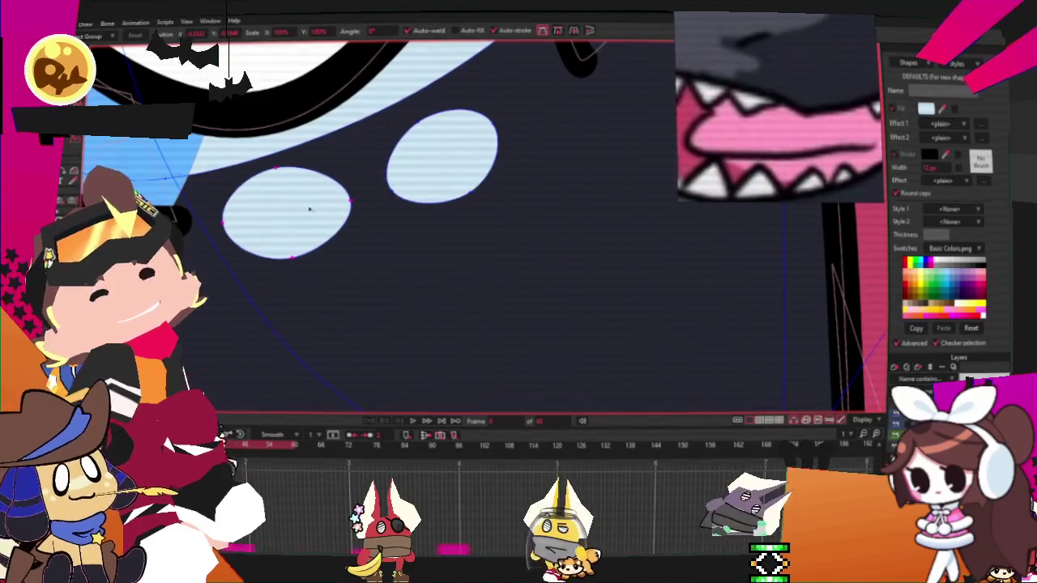
pyautogui.click(309, 209)
pyautogui.scroll(-3, 409, 166)
pyautogui.scroll(-2, 409, 166)
pyautogui.scroll(-1, 409, 166)
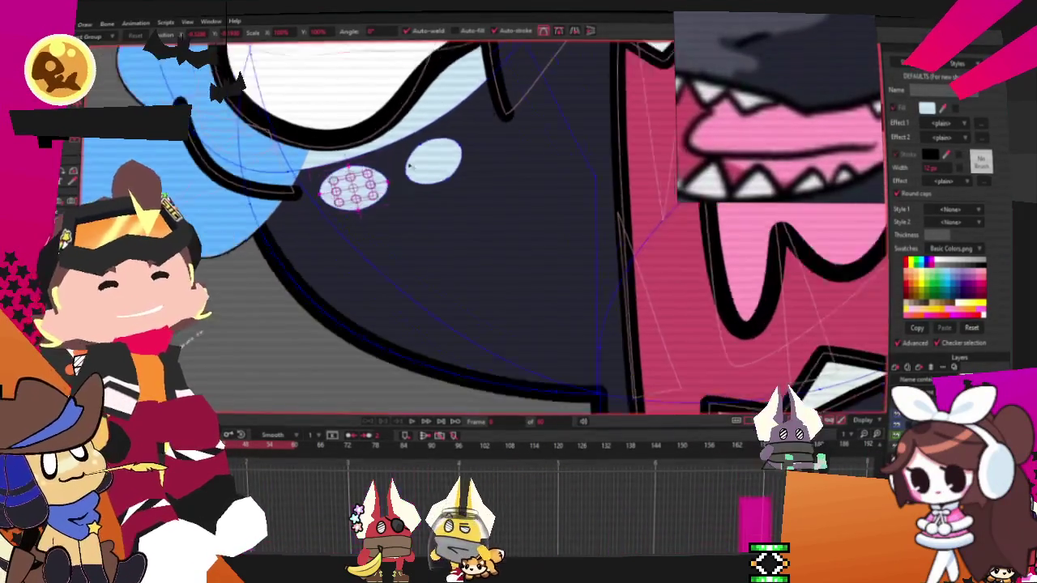
pyautogui.scroll(1, 409, 166)
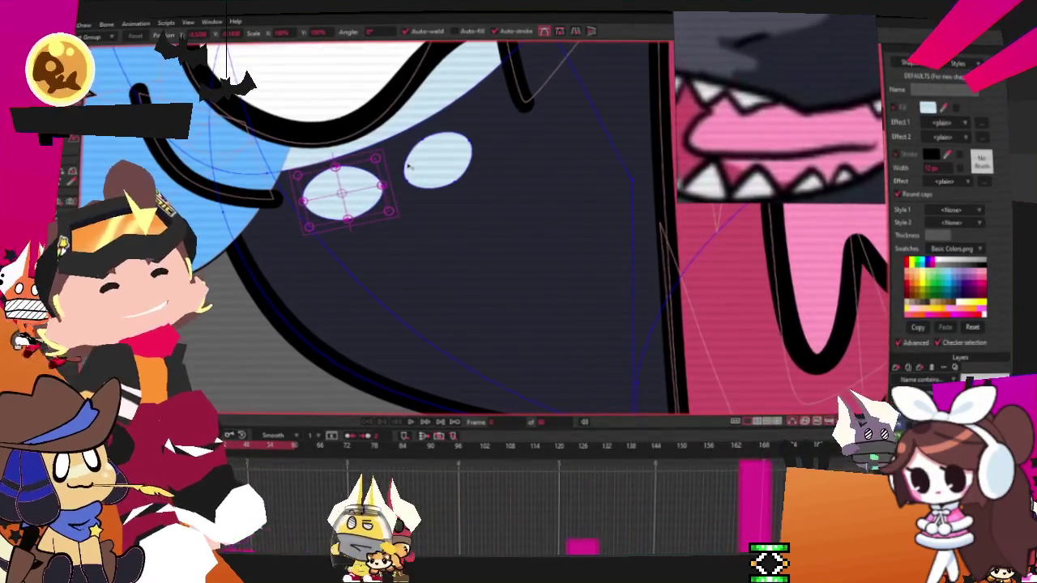
pyautogui.press('Escape')
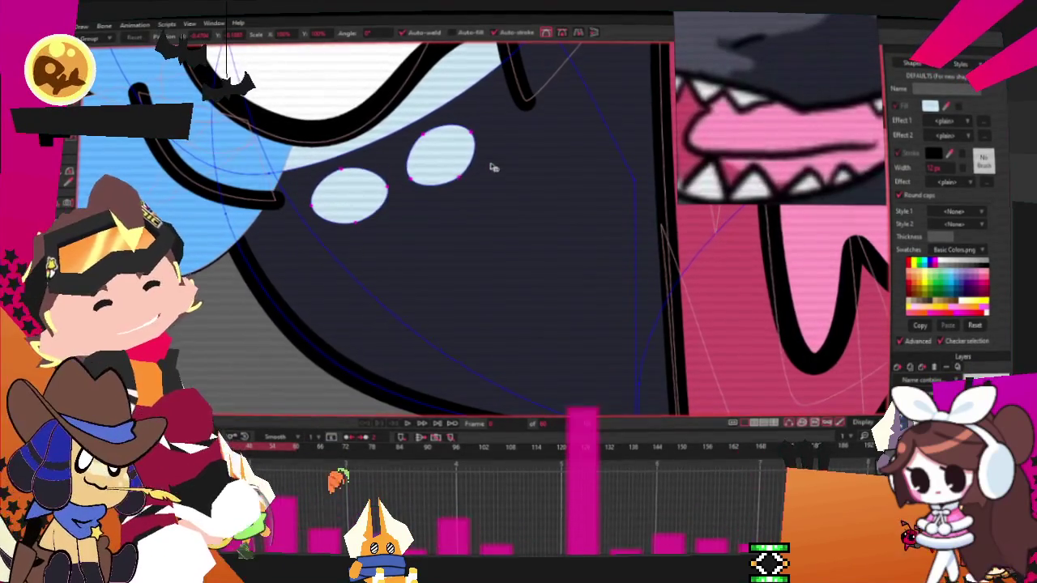
# Step: Shift both ovals slightly right, then bring up a file Open dialog
pyautogui.moveTo(492, 167); pyautogui.dragTo(498, 166)
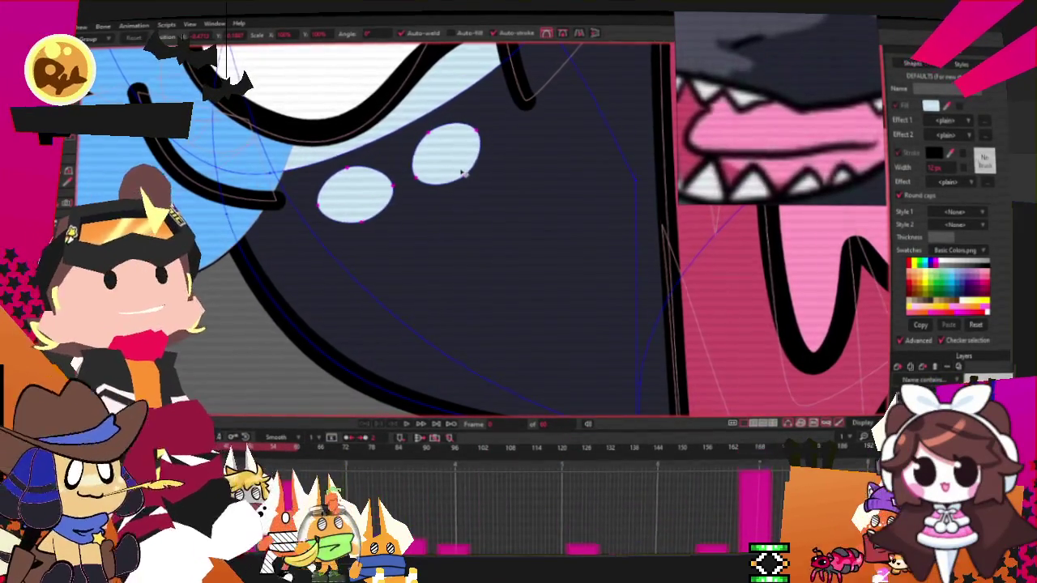
pyautogui.click(463, 172)
pyautogui.scroll(2, 469, 158)
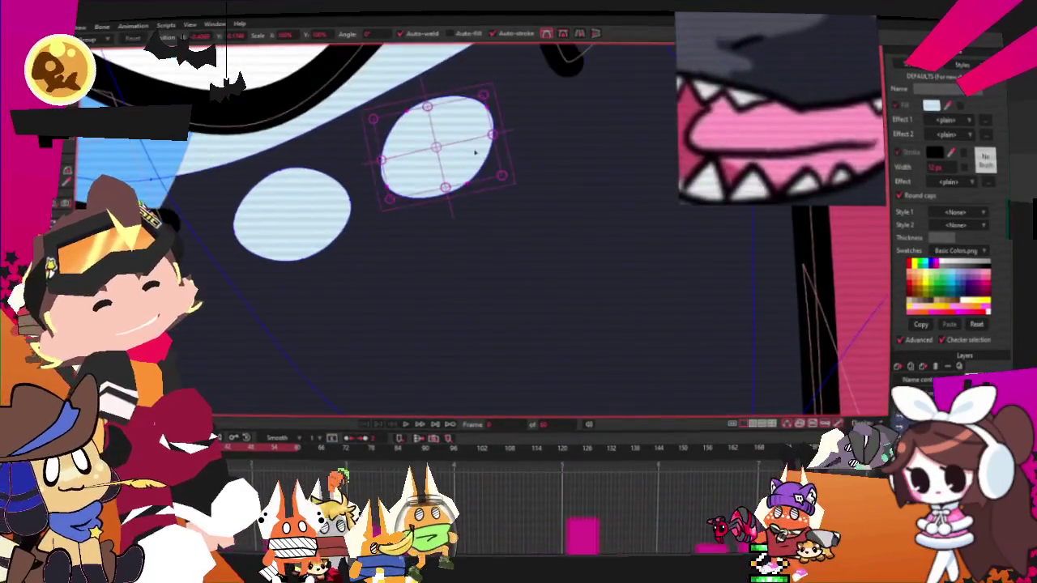
pyautogui.click(172, 195)
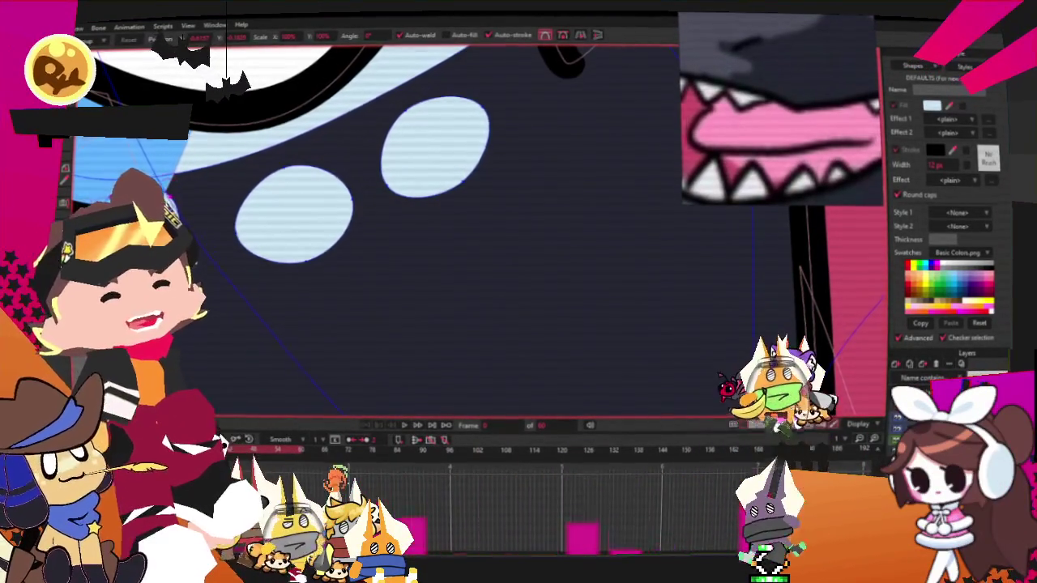
pyautogui.scroll(2, 215, 238)
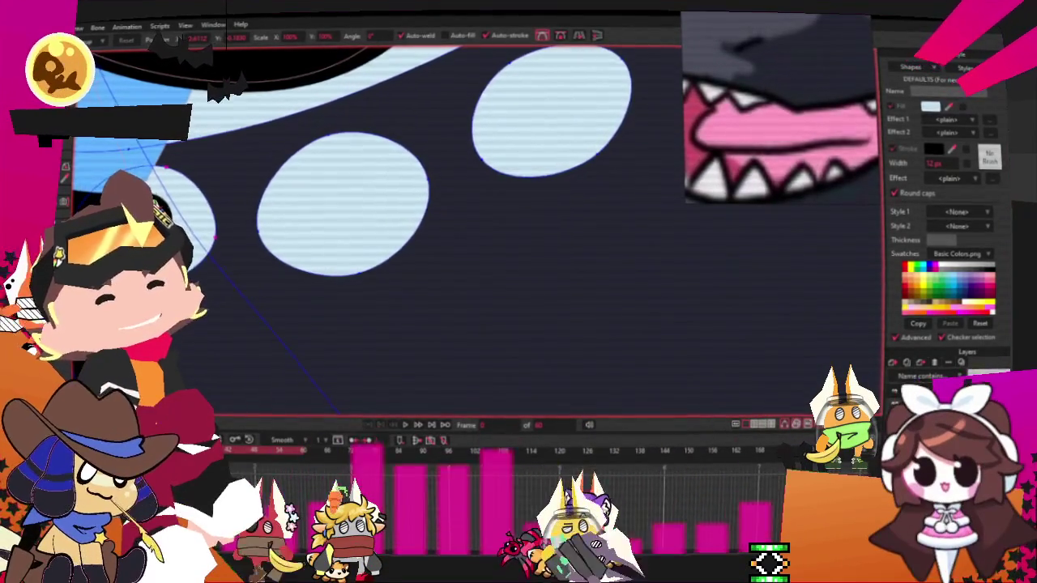
pyautogui.scroll(-2, 216, 238)
pyautogui.scroll(-2, 243, 219)
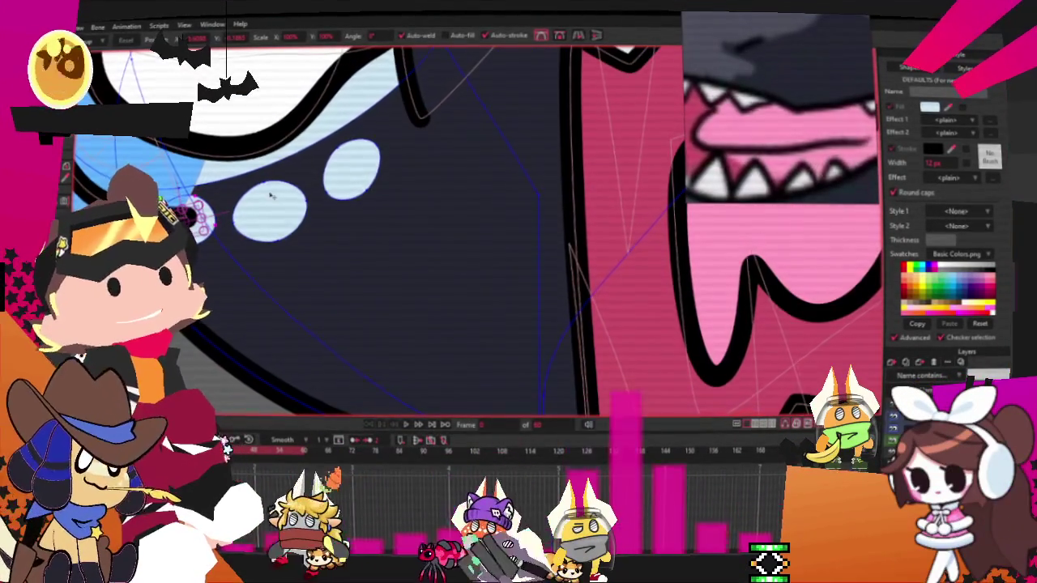
pyautogui.scroll(2, 275, 191)
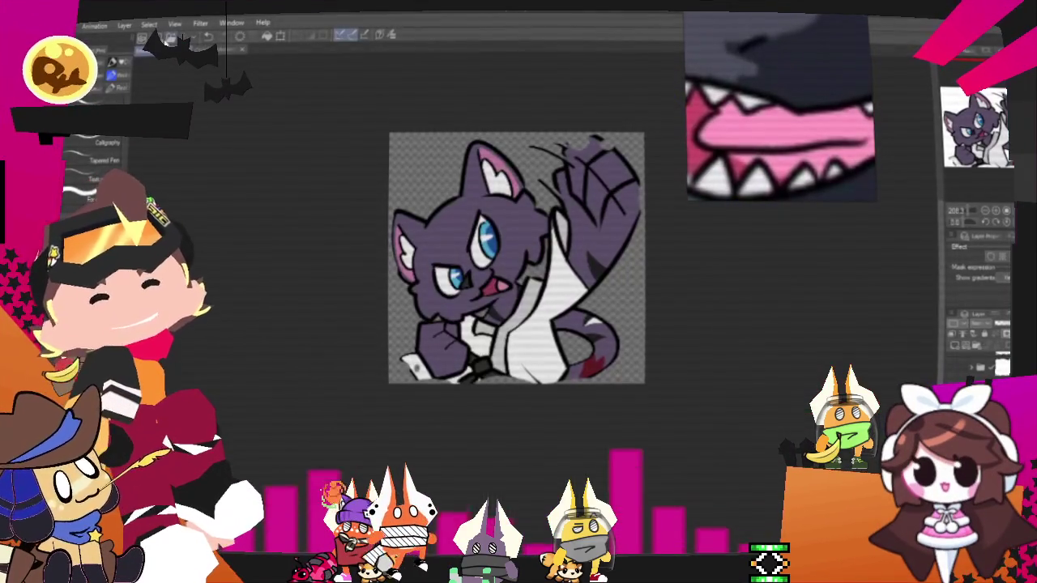
pyautogui.hotkey('ctrl', 'o')
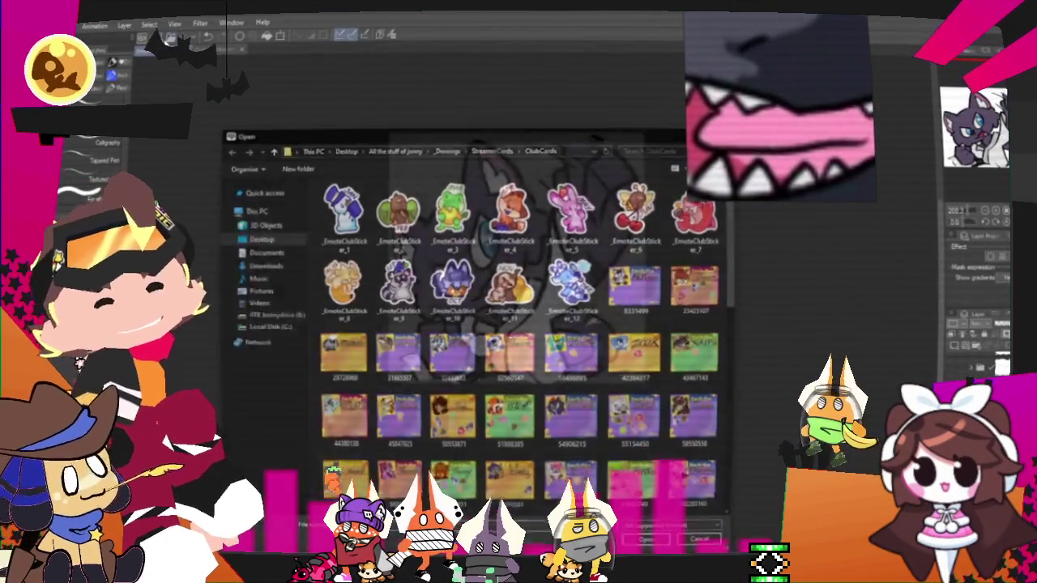
# Step: Cancel the Open dialog and create a new canvas with default settings
pyautogui.click(698, 542)
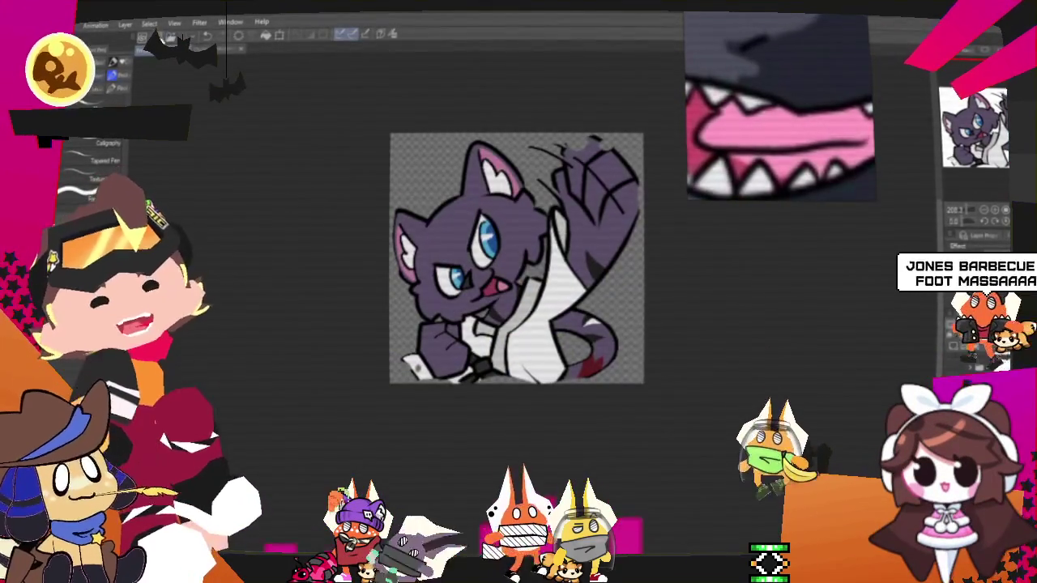
pyautogui.hotkey('ctrl', 'n')
pyautogui.press('Return')
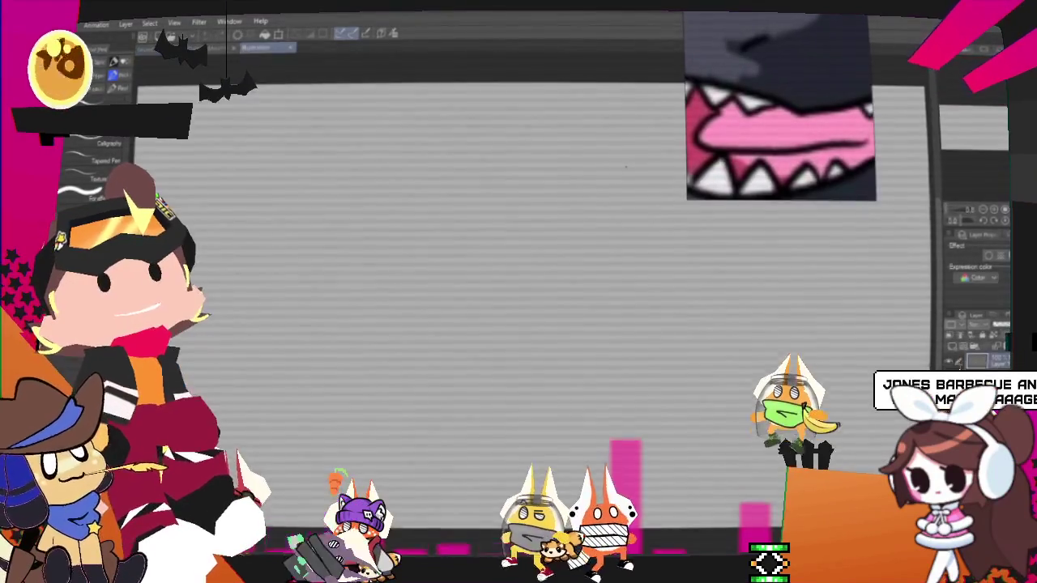
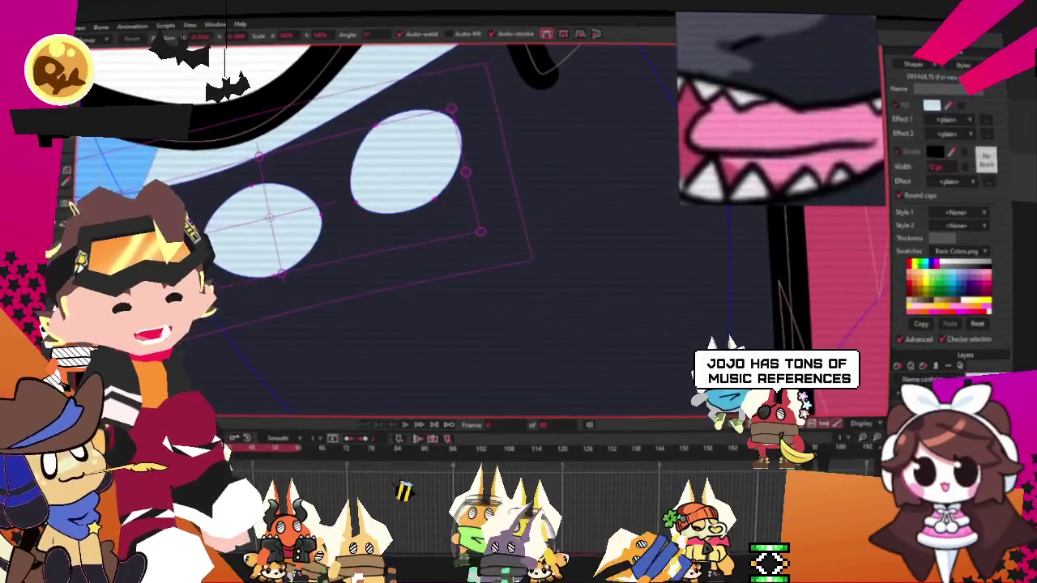
# Step: Zoom in and start dragging the small light-blue bubble ellipses beside the eye out of their row
pyautogui.scroll(-3, 392, 209)
pyautogui.scroll(-3, 392, 209)
pyautogui.scroll(-2, 392, 209)
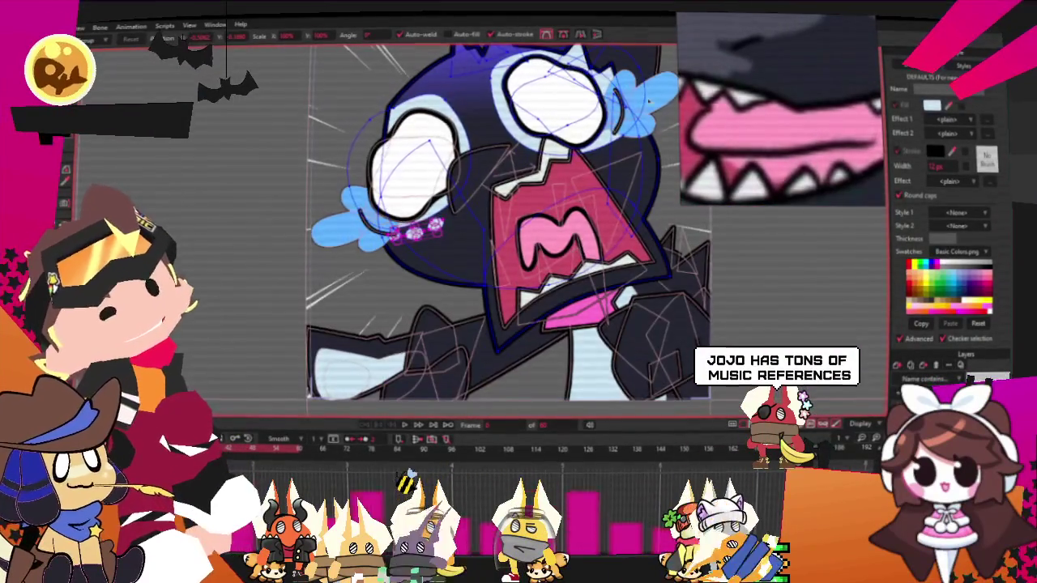
pyautogui.scroll(-2, 432, 121)
pyautogui.scroll(3, 433, 122)
pyautogui.scroll(2, 432, 121)
pyautogui.scroll(1, 433, 121)
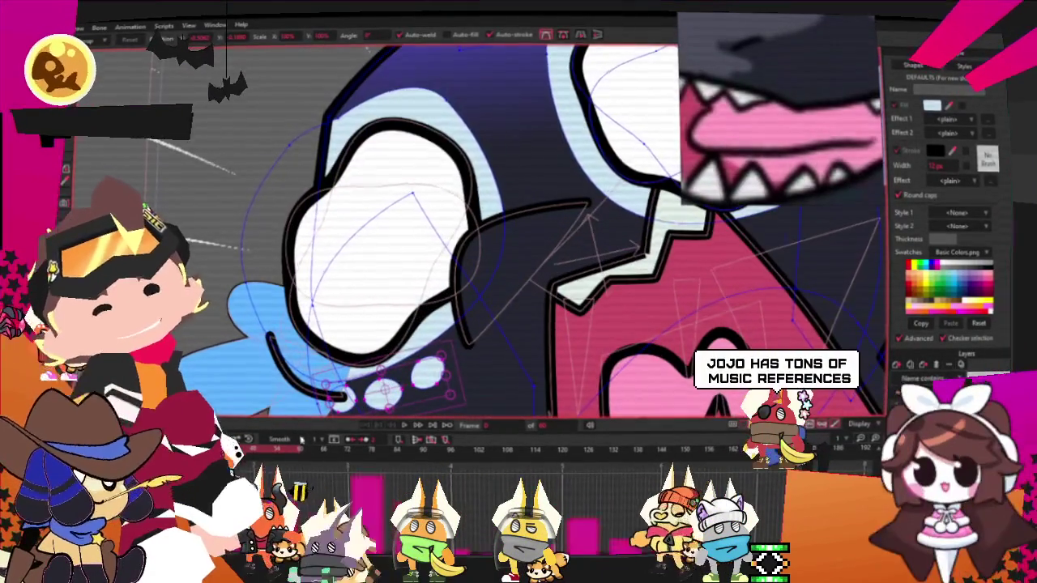
pyautogui.scroll(-3, 292, 416)
pyautogui.scroll(3, 315, 303)
pyautogui.moveTo(300, 285); pyautogui.dragTo(344, 272)
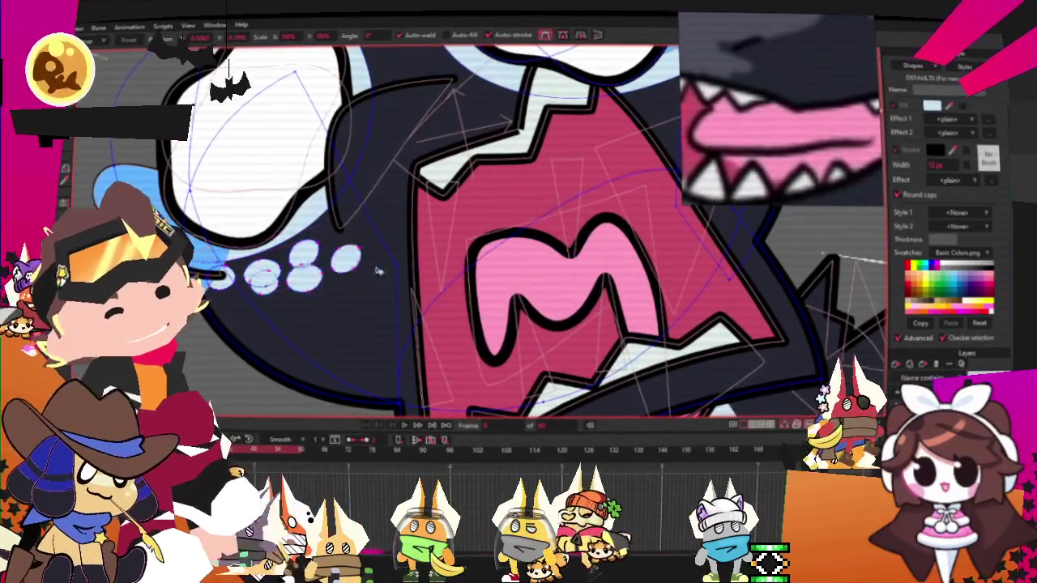
# Step: Reshape the three bubbles and shift them up and right into a diagonal cluster
pyautogui.scroll(-3, 392, 260)
pyautogui.scroll(3, 392, 260)
pyautogui.scroll(1, 392, 261)
pyautogui.scroll(1, 392, 261)
pyautogui.scroll(1, 432, 257)
pyautogui.moveTo(504, 235); pyautogui.dragTo(478, 230)
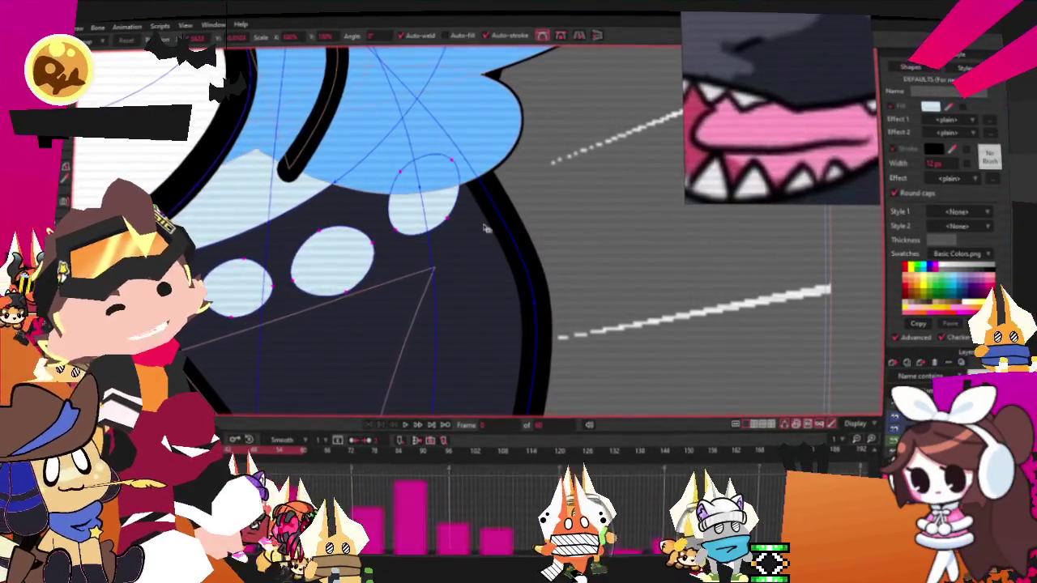
pyautogui.moveTo(298, 287)
pyautogui.mouseDown()
pyautogui.moveTo(306, 271)
pyautogui.moveTo(293, 251)
pyautogui.mouseUp()
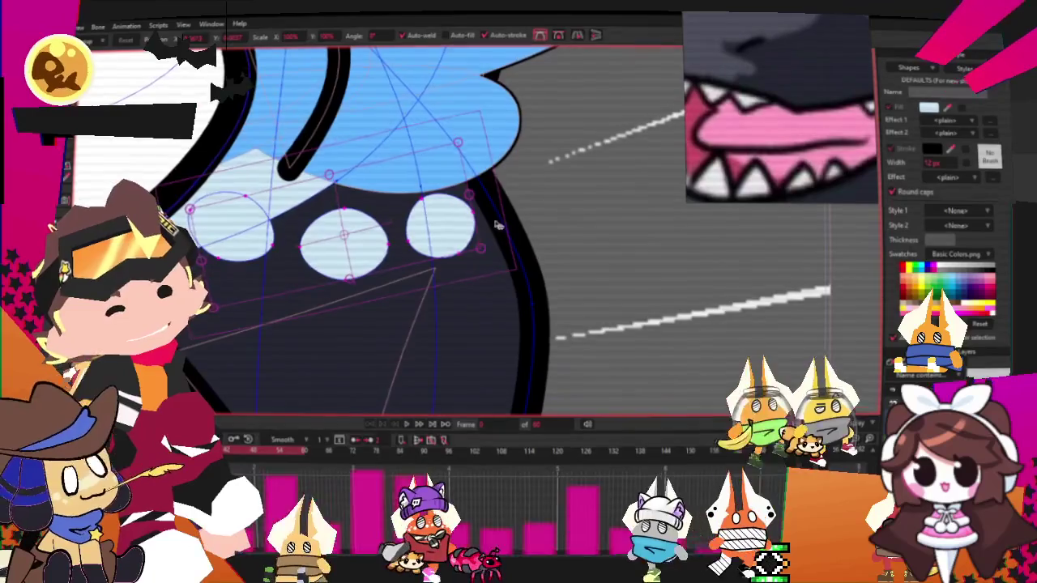
pyautogui.hotkey('ctrl', 'z')
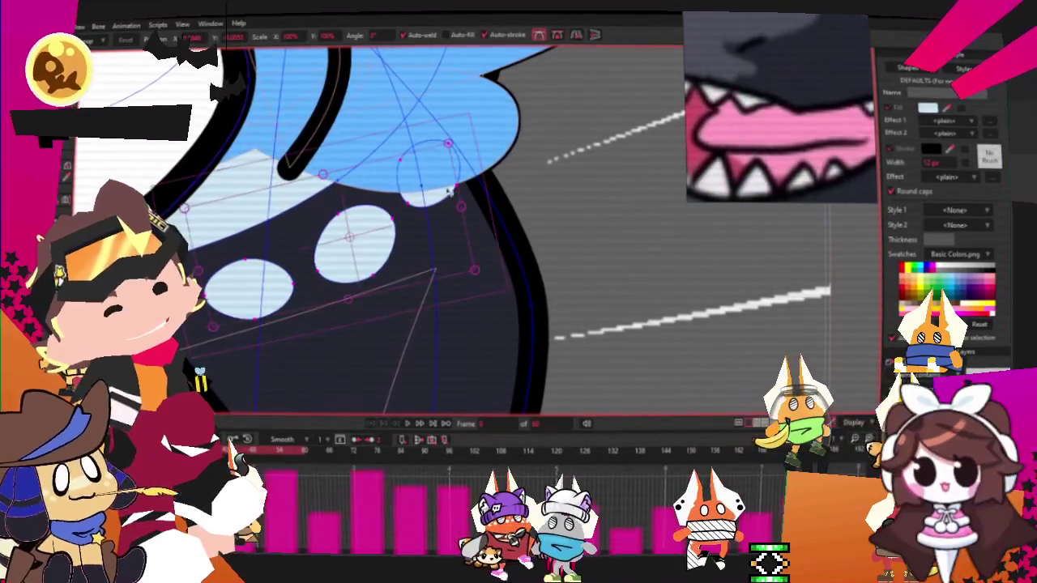
# Step: Zoom out to check the bubble cluster and play back the animation
pyautogui.scroll(2, 335, 279)
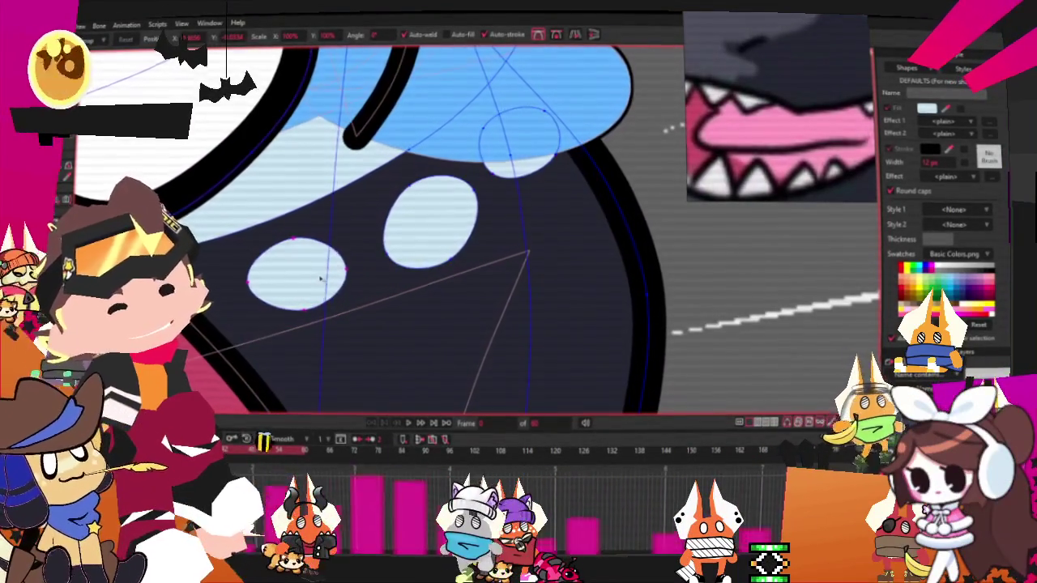
pyautogui.scroll(-2, 321, 279)
pyautogui.scroll(-2, 354, 261)
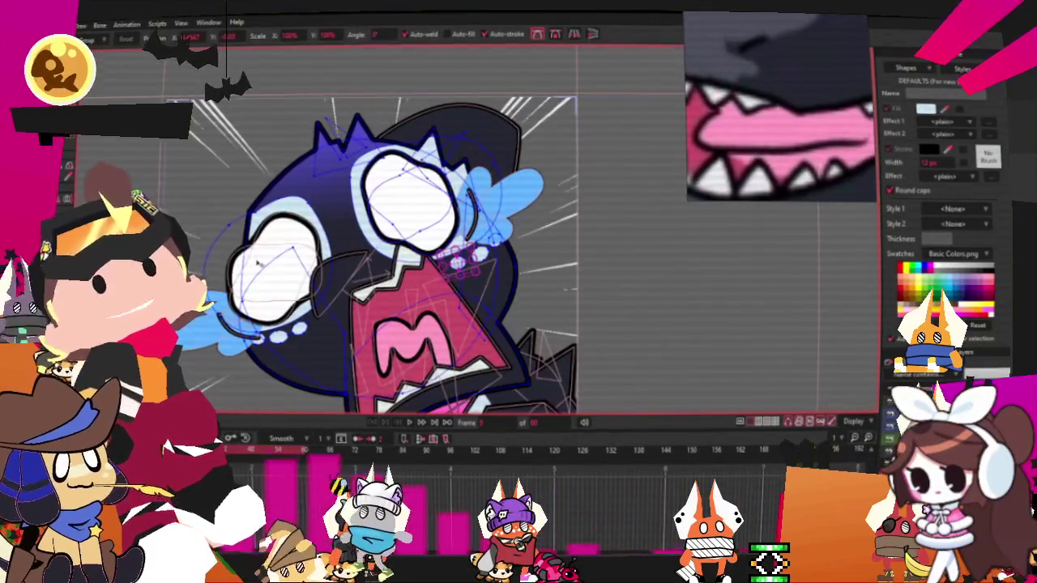
pyautogui.scroll(-1, 392, 228)
pyautogui.click(435, 423)
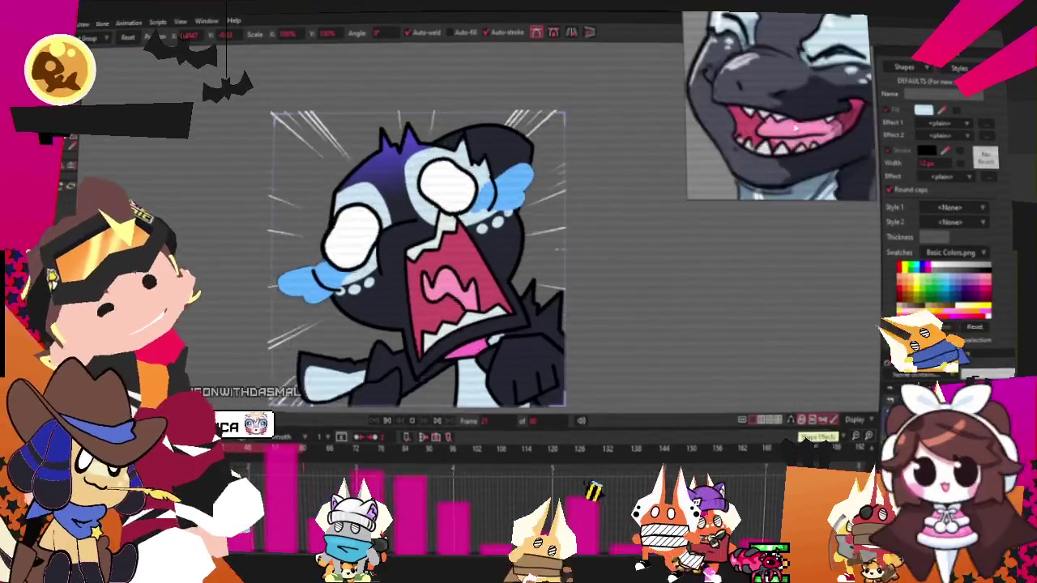
# Step: Move the middle bubble down and right and widen the left bubble
pyautogui.scroll(5, 415, 221)
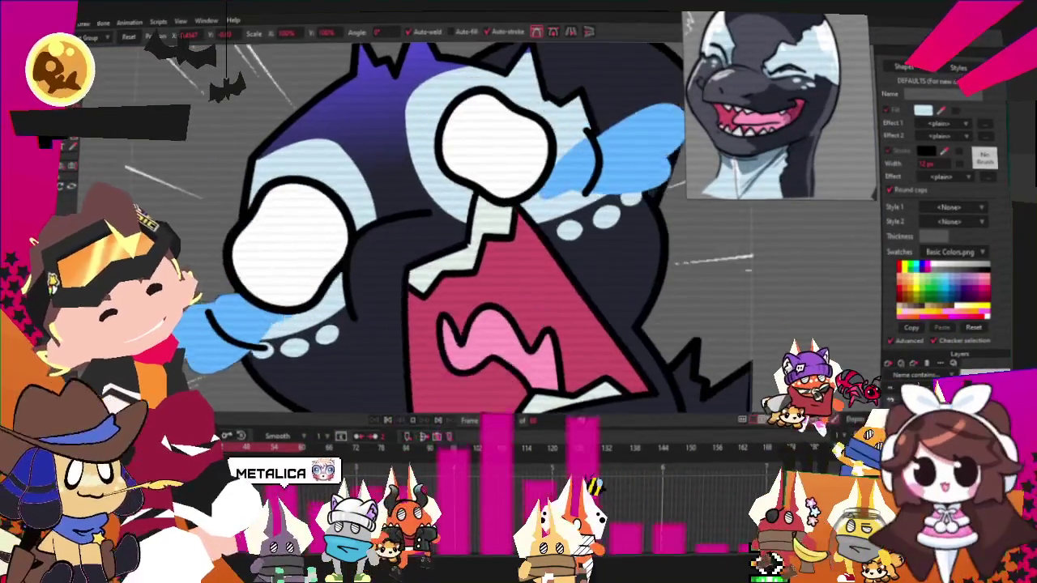
pyautogui.scroll(-2, 314, 272)
pyautogui.scroll(5, 421, 242)
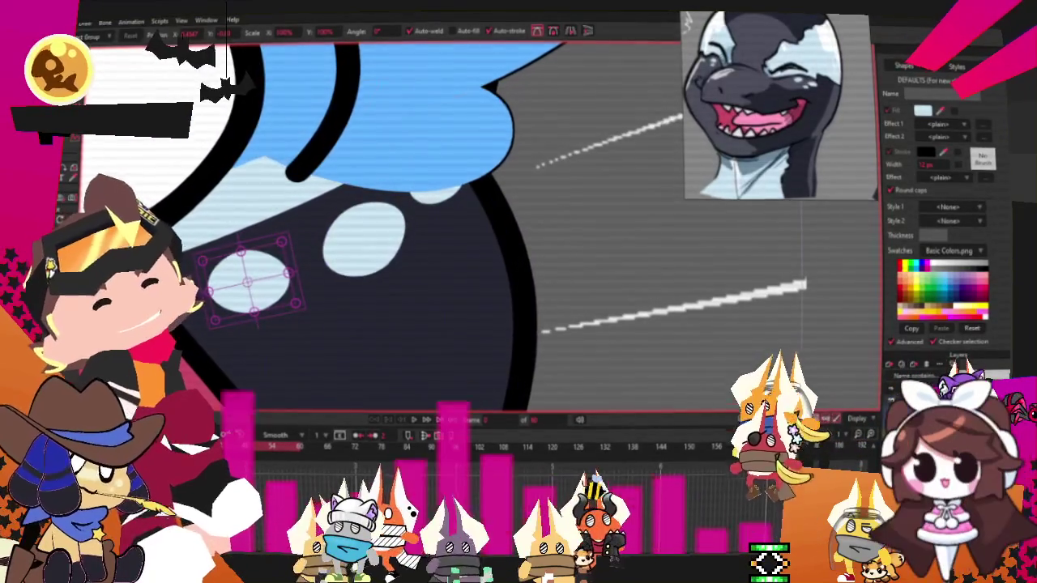
pyautogui.scroll(1, 377, 234)
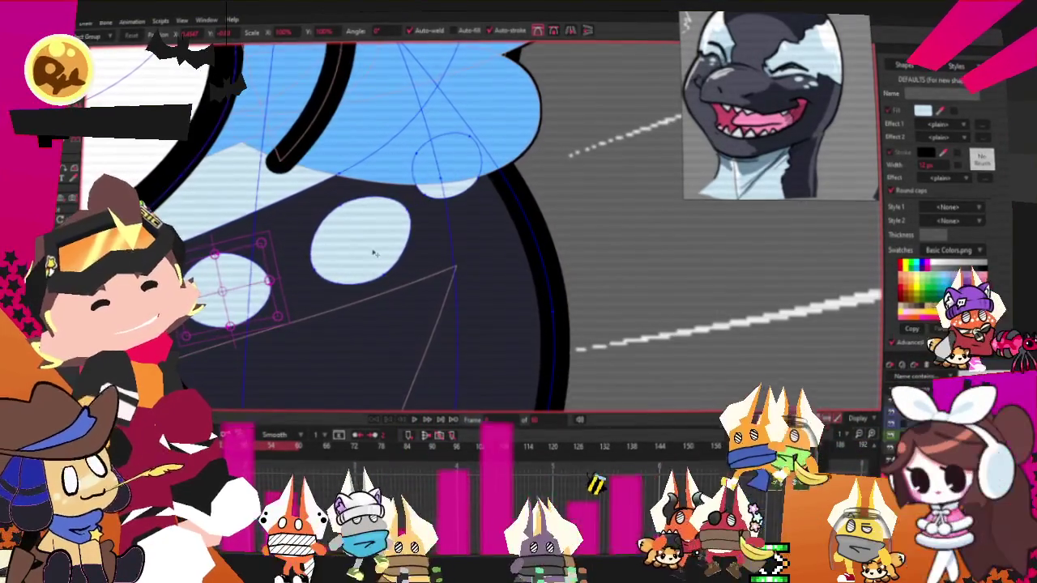
pyautogui.click(370, 250)
pyautogui.moveTo(370, 251)
pyautogui.mouseDown()
pyautogui.moveTo(408, 305)
pyautogui.moveTo(428, 223)
pyautogui.mouseUp()
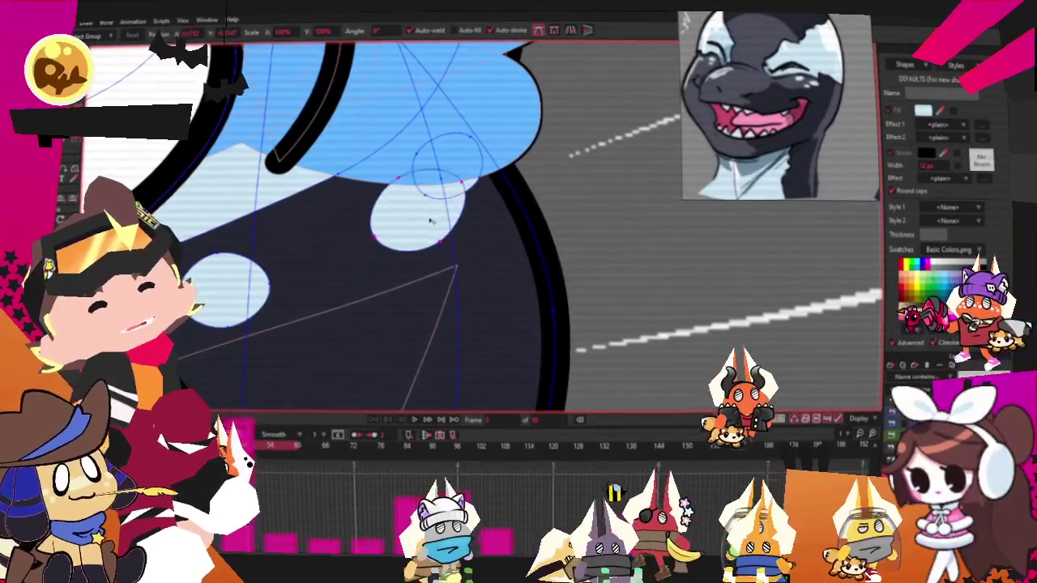
pyautogui.click(227, 304)
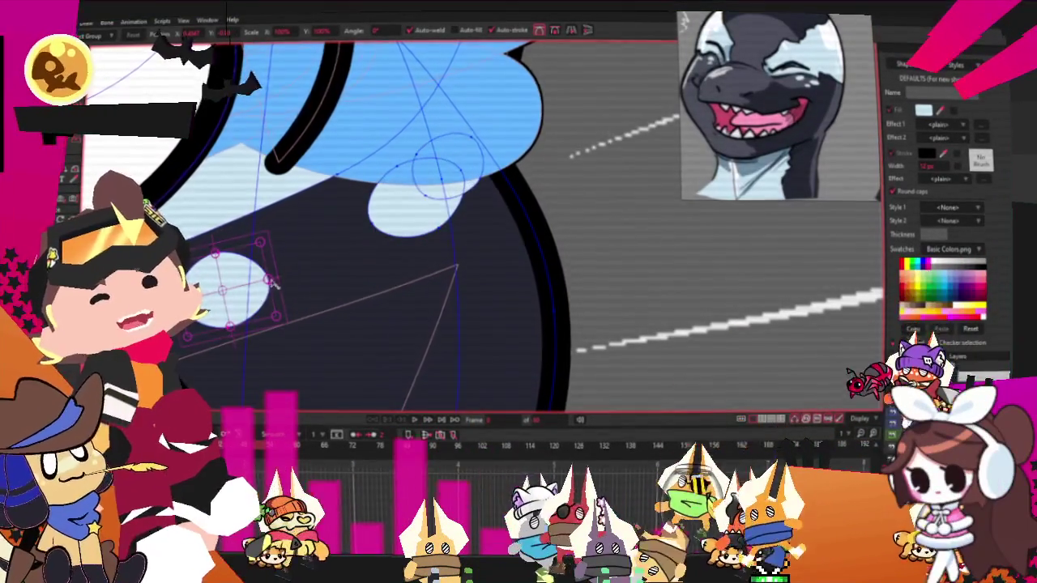
pyautogui.moveTo(268, 280); pyautogui.dragTo(296, 280)
# Step: Place a bigger bubble lower beneath the others and nudge it up-right, undoing stray resizes
pyautogui.scroll(3, 275, 296)
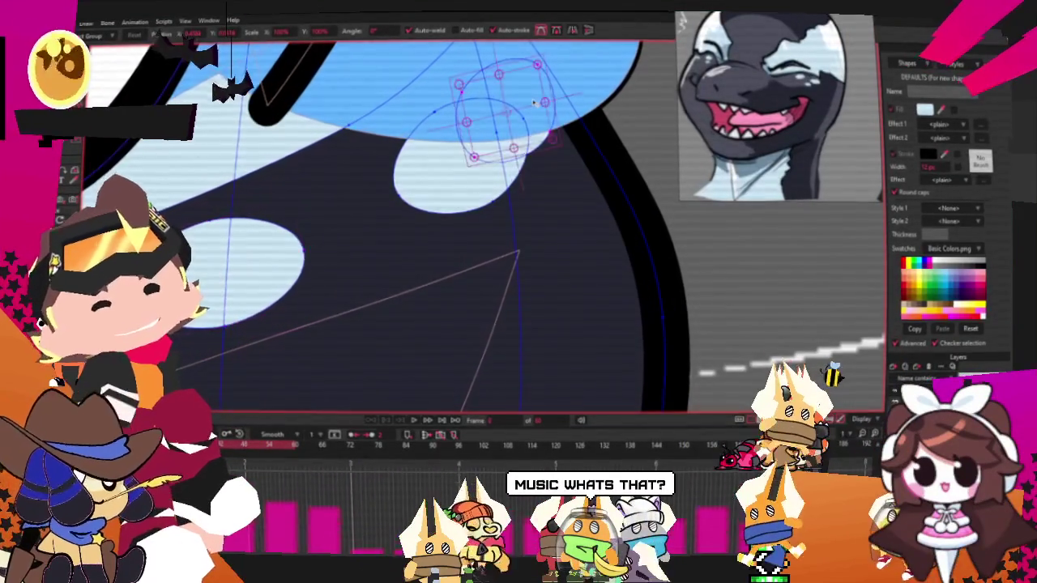
pyautogui.moveTo(463, 268)
pyautogui.mouseDown()
pyautogui.moveTo(413, 310)
pyautogui.moveTo(460, 301)
pyautogui.mouseUp()
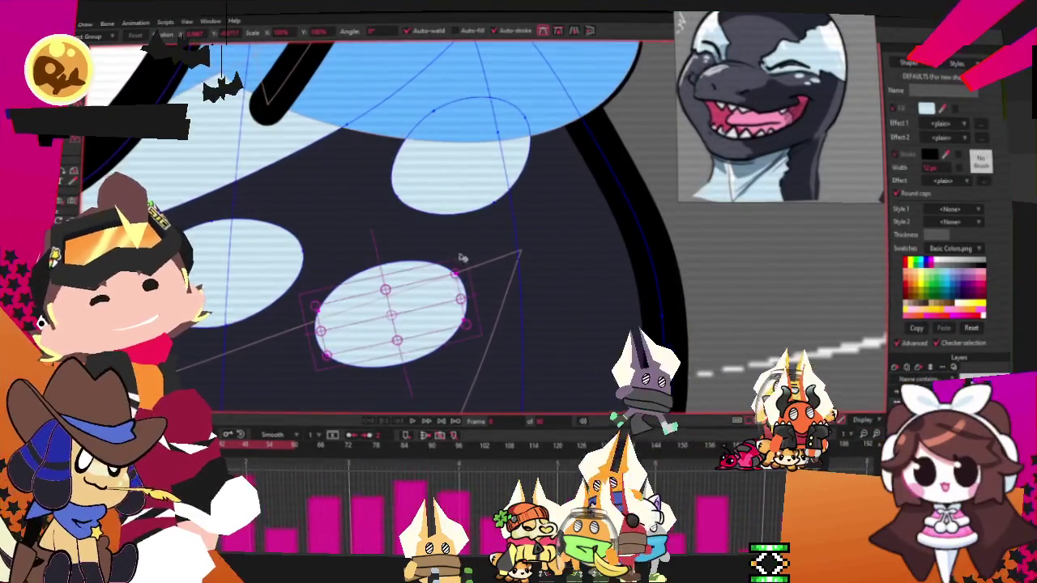
pyautogui.hotkey('ctrl', 'z')
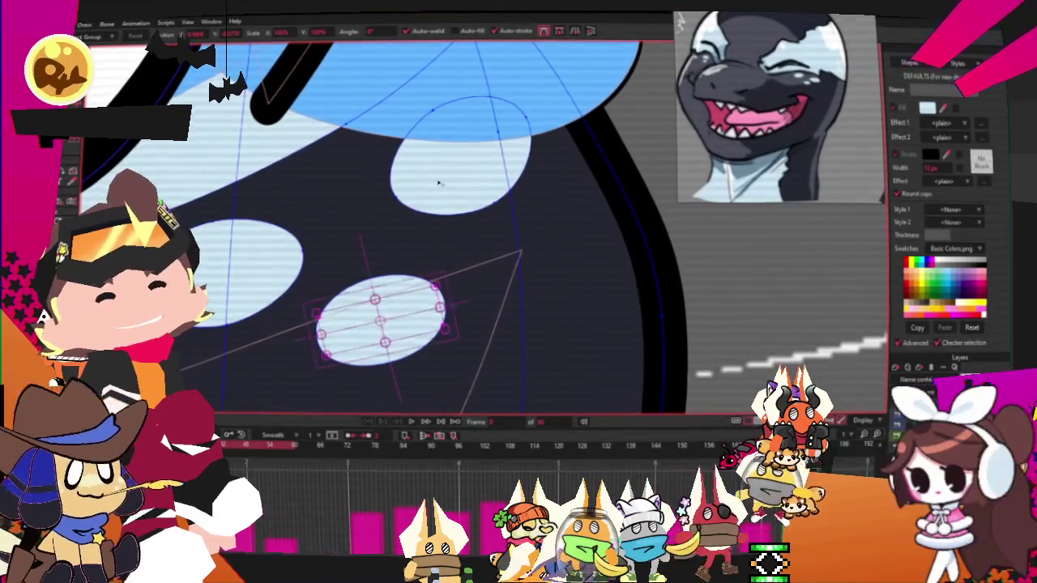
pyautogui.click(499, 171)
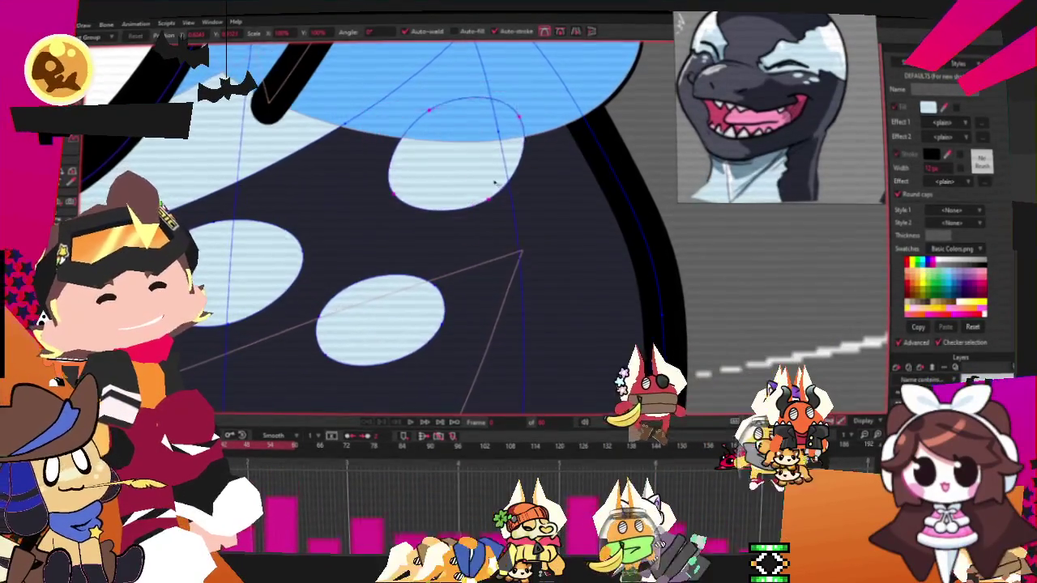
pyautogui.click(255, 278)
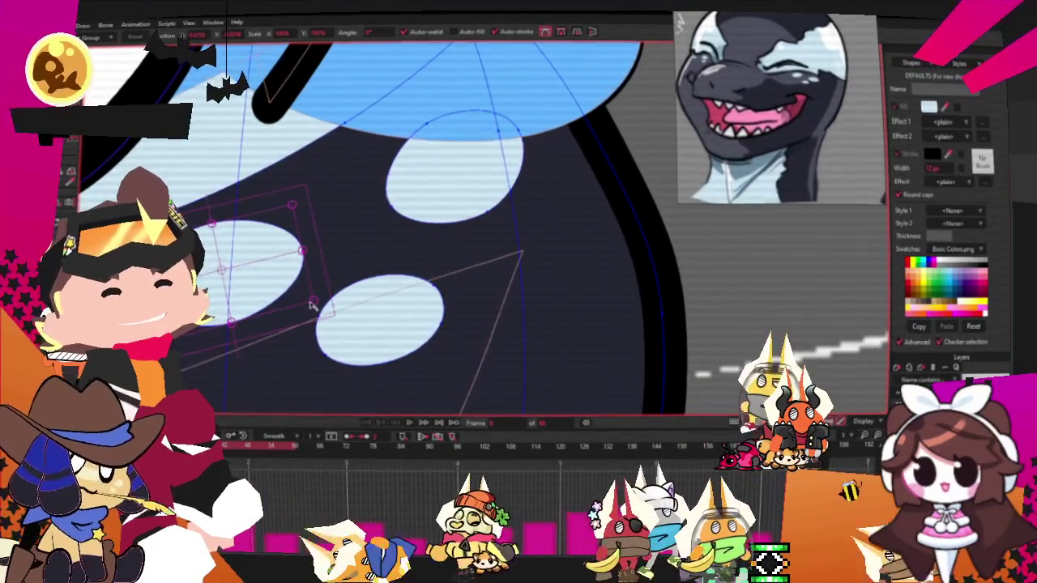
pyautogui.moveTo(300, 296); pyautogui.dragTo(268, 282)
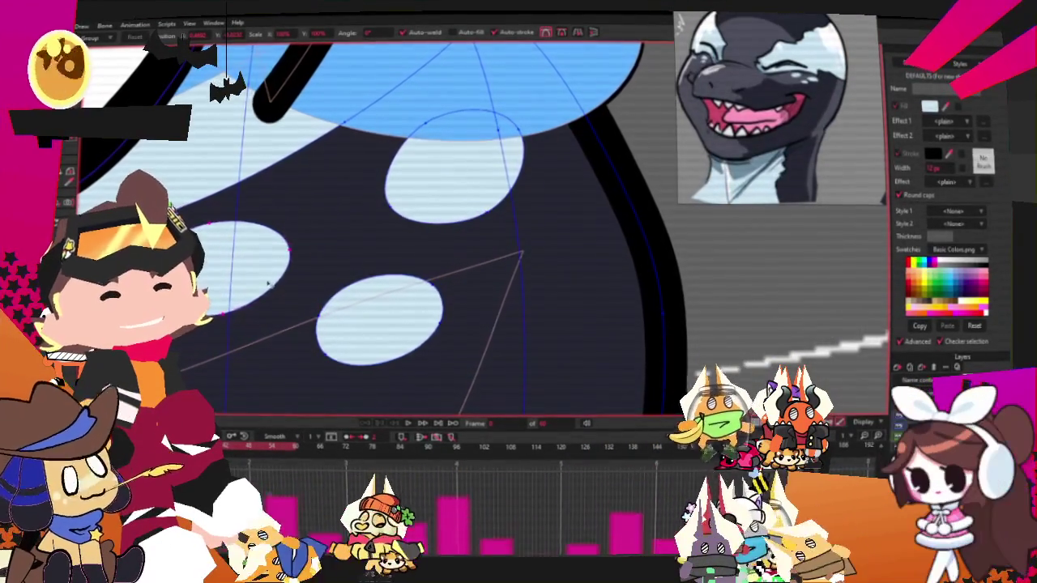
pyautogui.hotkey('ctrl', 'z')
pyautogui.click(373, 324)
pyautogui.moveTo(372, 333); pyautogui.dragTo(385, 328)
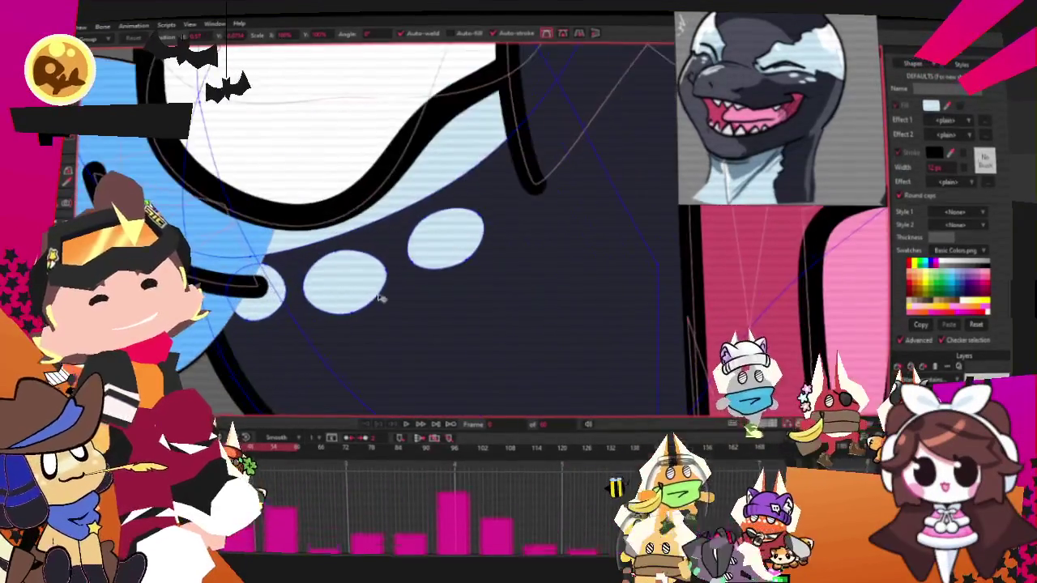
# Step: Stretch the middle bubble wider and tilt it, undoing and reapplying the change
pyautogui.click(346, 280)
pyautogui.moveTo(386, 284); pyautogui.dragTo(463, 259)
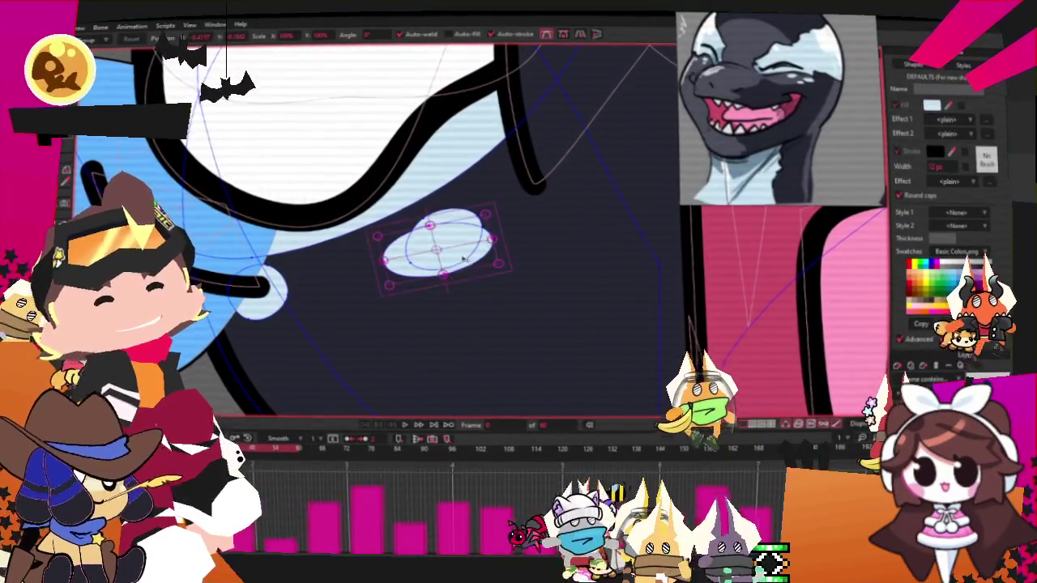
pyautogui.hotkey('ctrl', 'z')
pyautogui.click(405, 304)
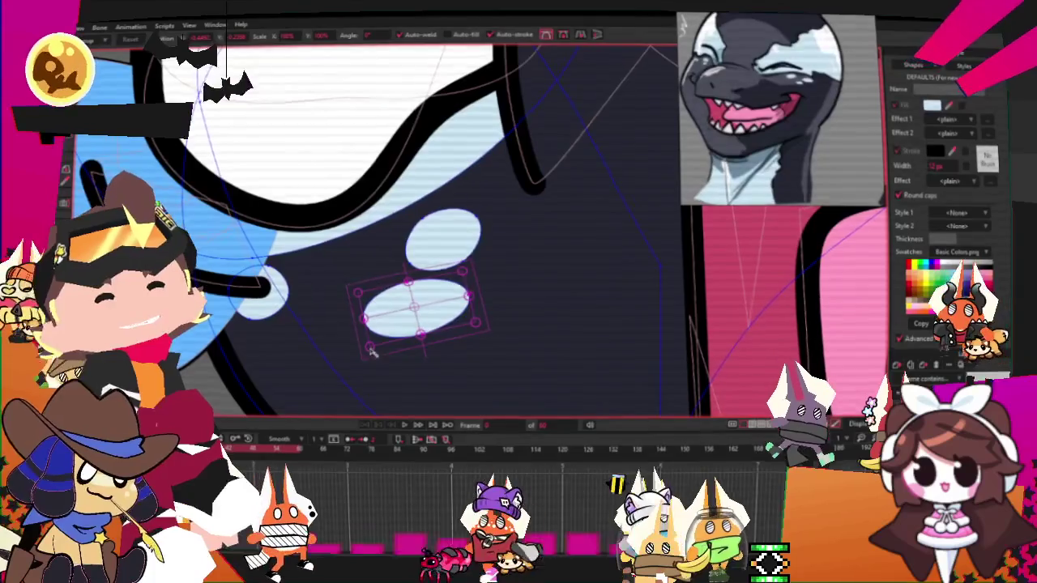
pyautogui.hotkey('ctrl', 'z')
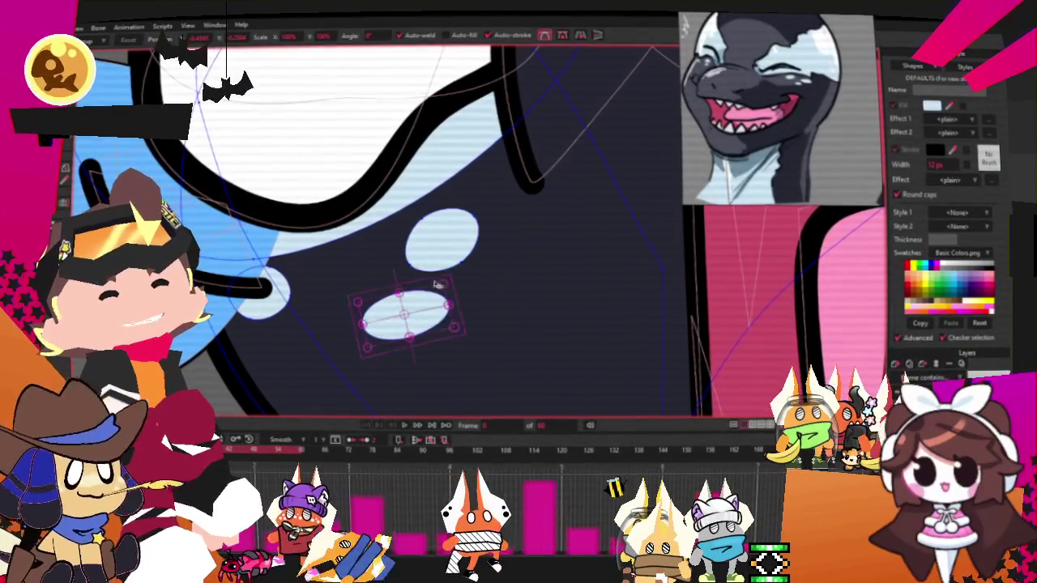
# Step: Shift and slightly rotate the upper bubble and pull in the lower bubble's right edge
pyautogui.click(441, 239)
pyautogui.moveTo(482, 242); pyautogui.dragTo(491, 237)
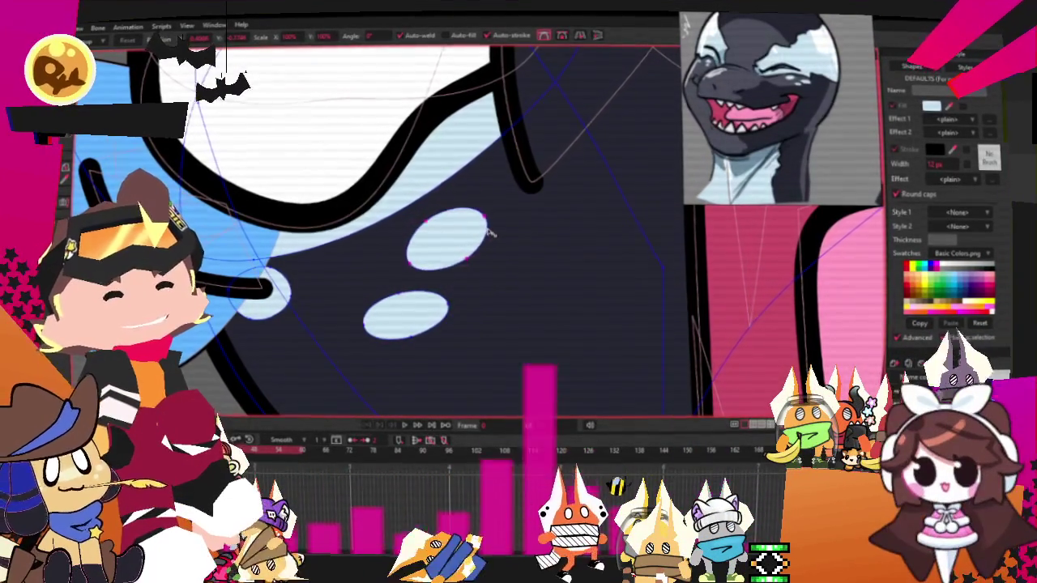
pyautogui.click(494, 243)
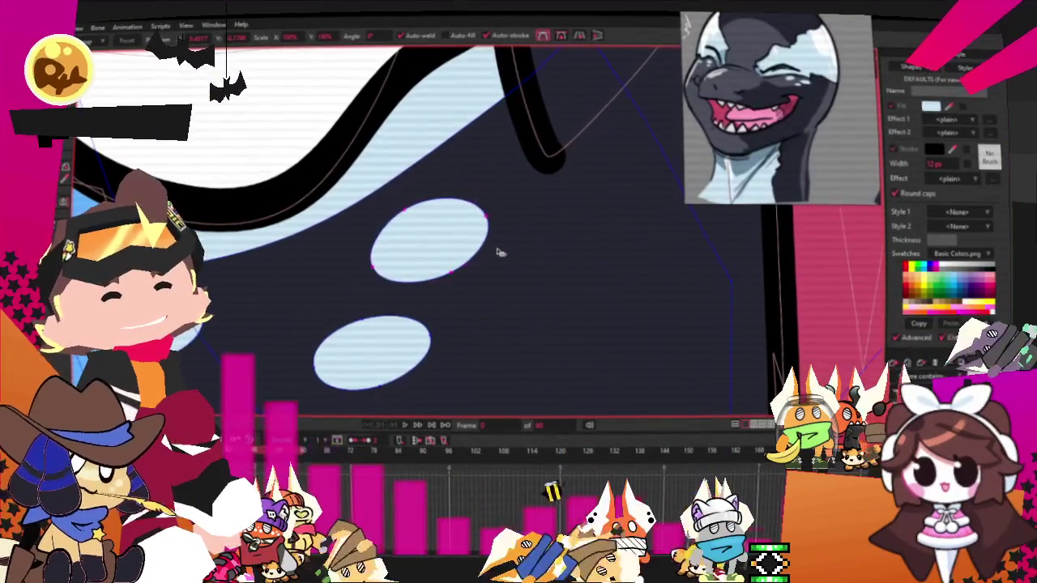
pyautogui.scroll(2, 498, 250)
pyautogui.click(454, 256)
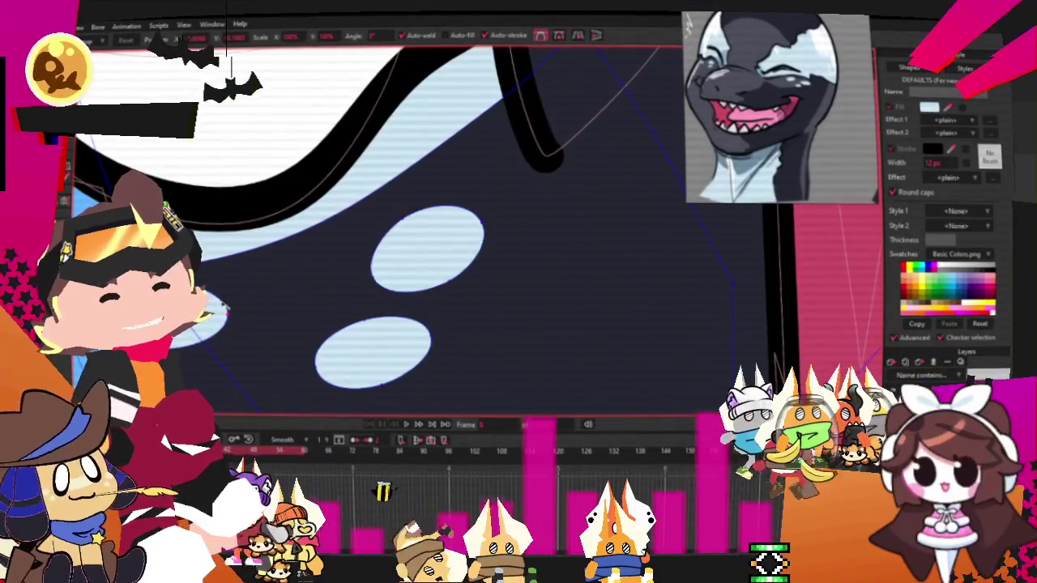
pyautogui.click(273, 315)
pyautogui.scroll(2, 273, 316)
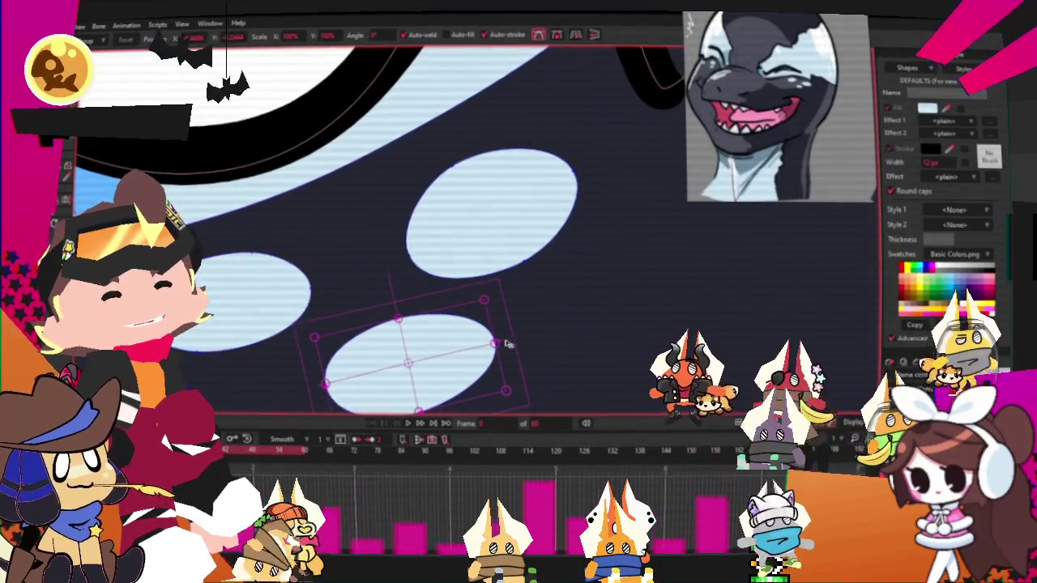
pyautogui.moveTo(494, 349); pyautogui.dragTo(480, 348)
pyautogui.click(480, 348)
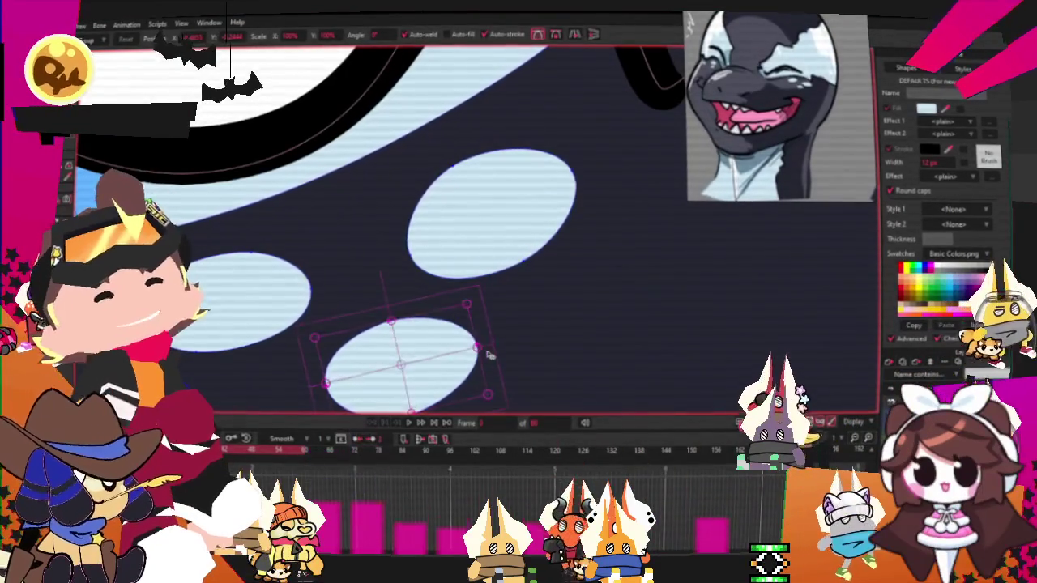
pyautogui.click(459, 257)
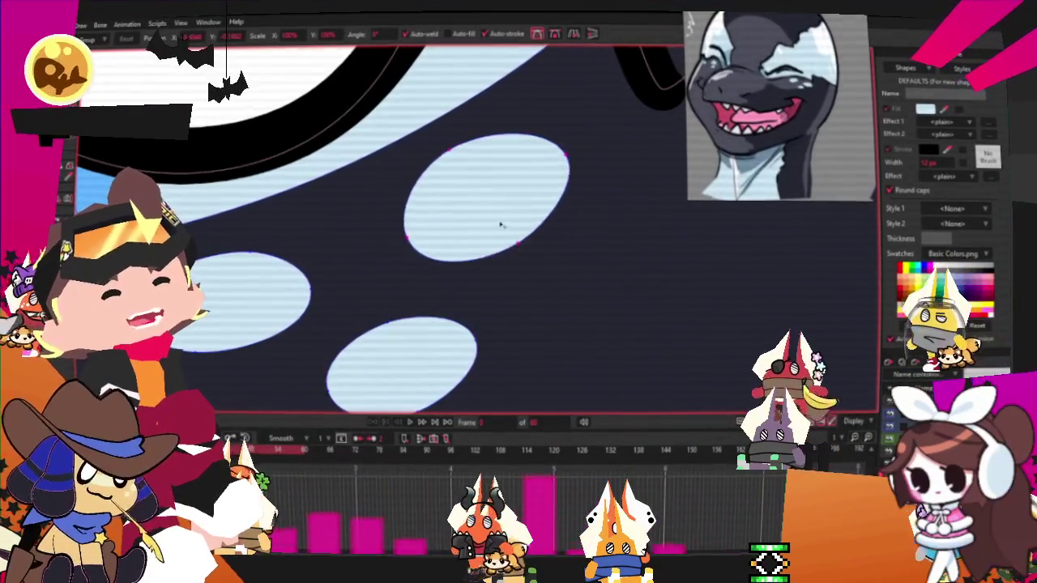
# Step: Zoom out to compare the pale spots against the whole screaming face
pyautogui.scroll(-1, 501, 235)
pyautogui.scroll(-1, 496, 243)
pyautogui.scroll(-2, 486, 239)
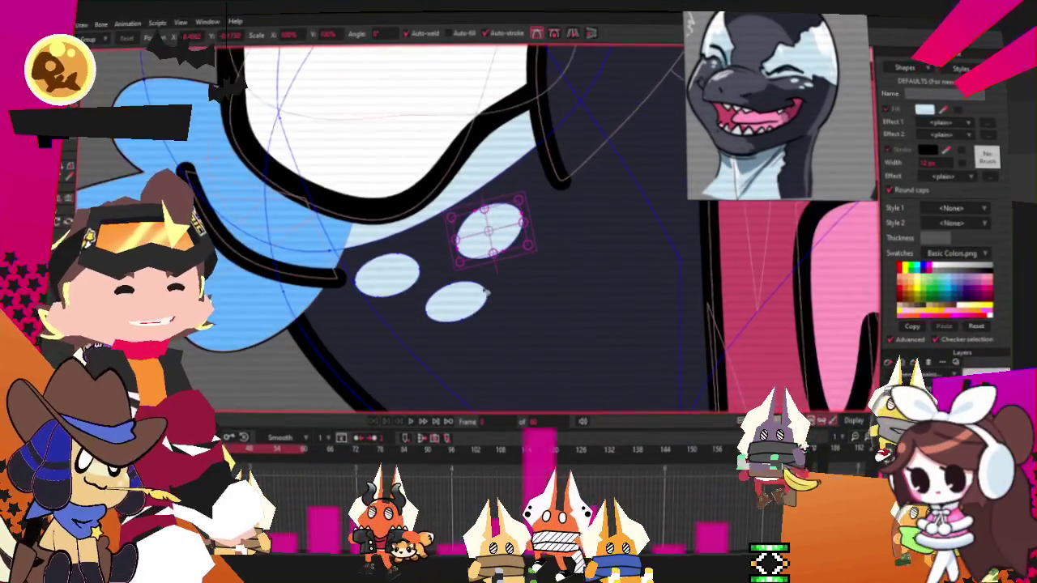
pyautogui.scroll(-1, 476, 267)
pyautogui.scroll(-1, 470, 291)
pyautogui.scroll(3, 468, 294)
pyautogui.scroll(-3, 461, 296)
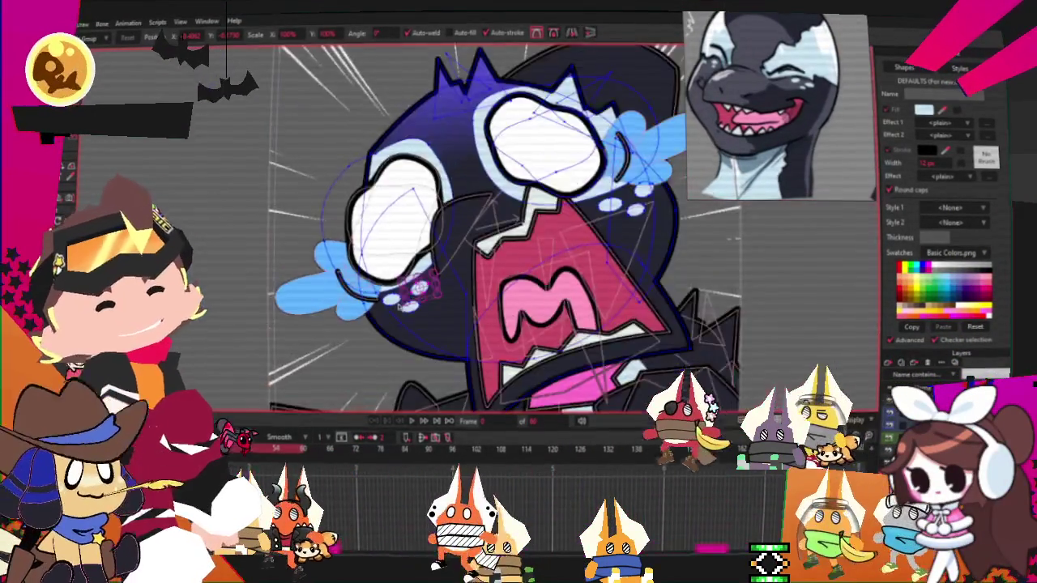
pyautogui.scroll(3, 373, 300)
# Step: Box-select the three pale ellipses beside the eye with the Select Points tool
pyautogui.moveTo(370, 154)
pyautogui.mouseDown()
pyautogui.moveTo(567, 280)
pyautogui.moveTo(503, 300)
pyautogui.mouseUp()
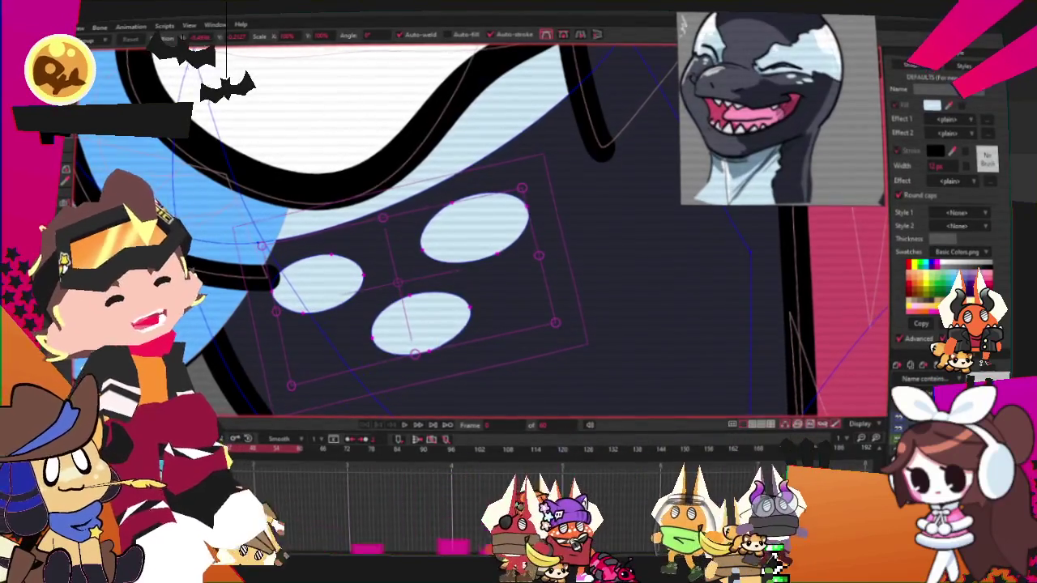
# Step: Render a File > Preview of the current frame, then close it with Esc
pyautogui.scroll(-3, 451, 341)
pyautogui.scroll(-4, 451, 341)
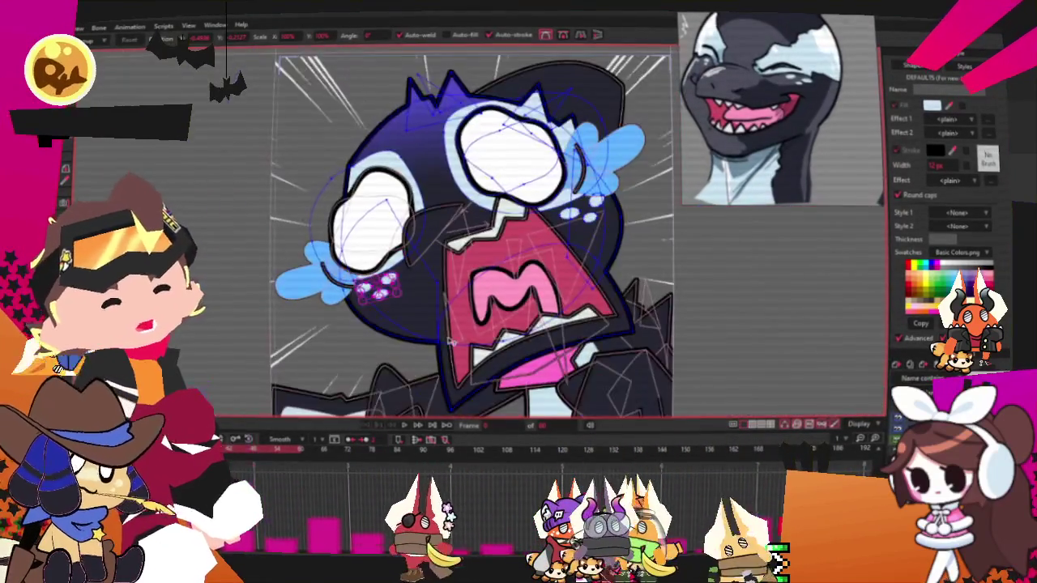
pyautogui.scroll(-3, 422, 421)
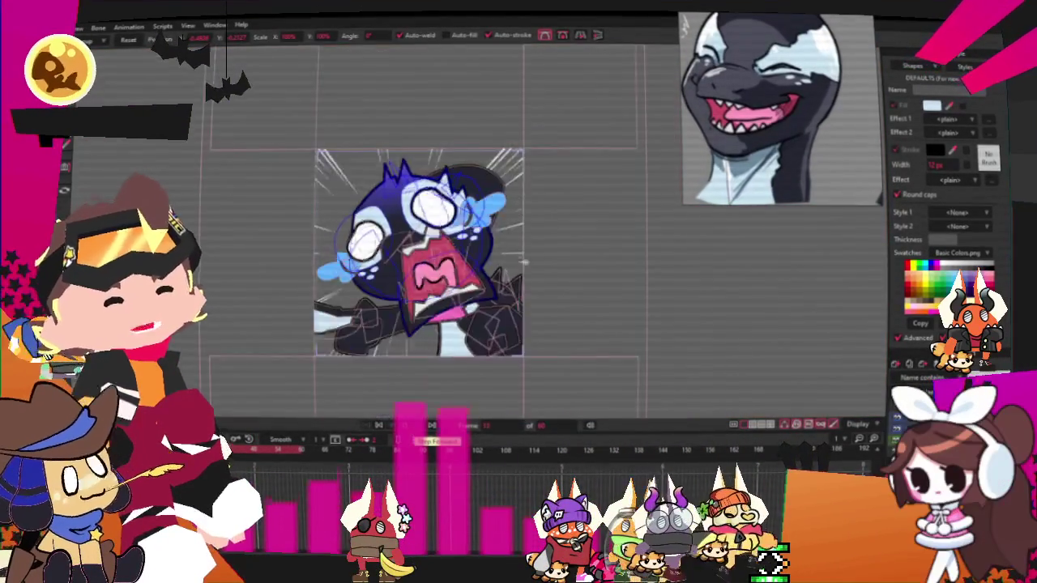
pyautogui.scroll(2, 427, 425)
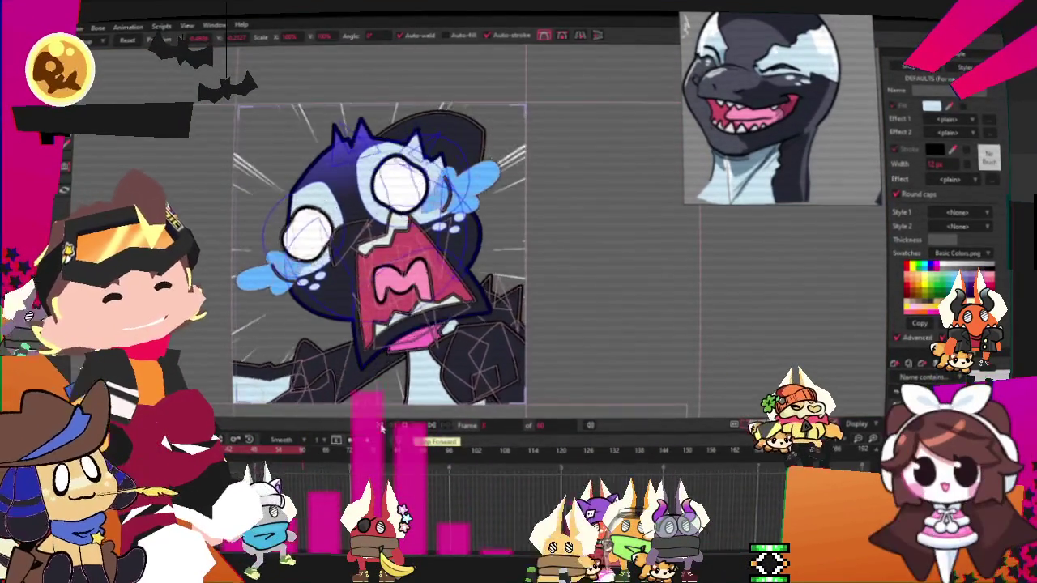
pyautogui.scroll(2, 388, 403)
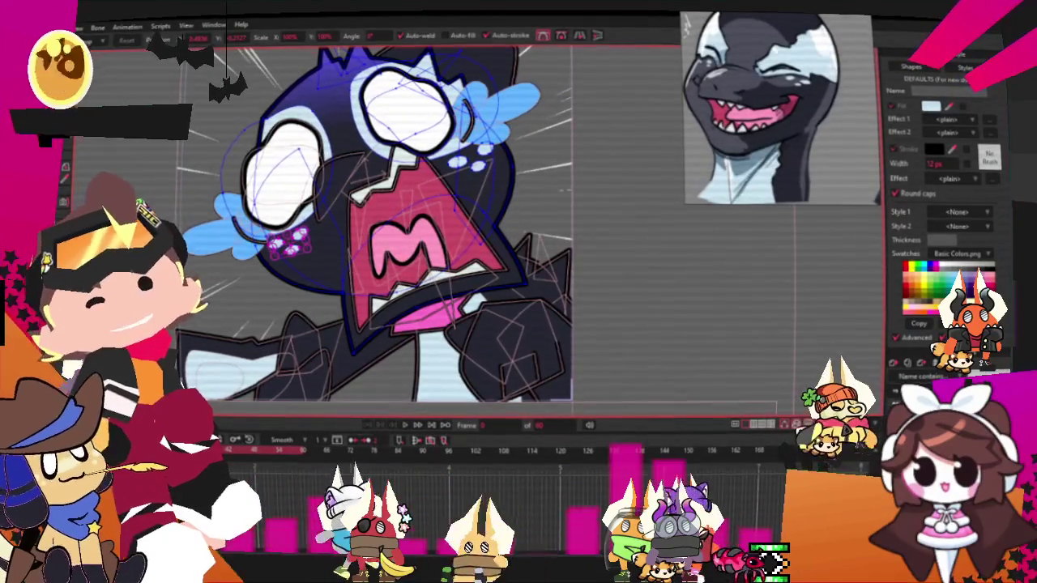
pyautogui.click(77, 27)
pyautogui.click(129, 211)
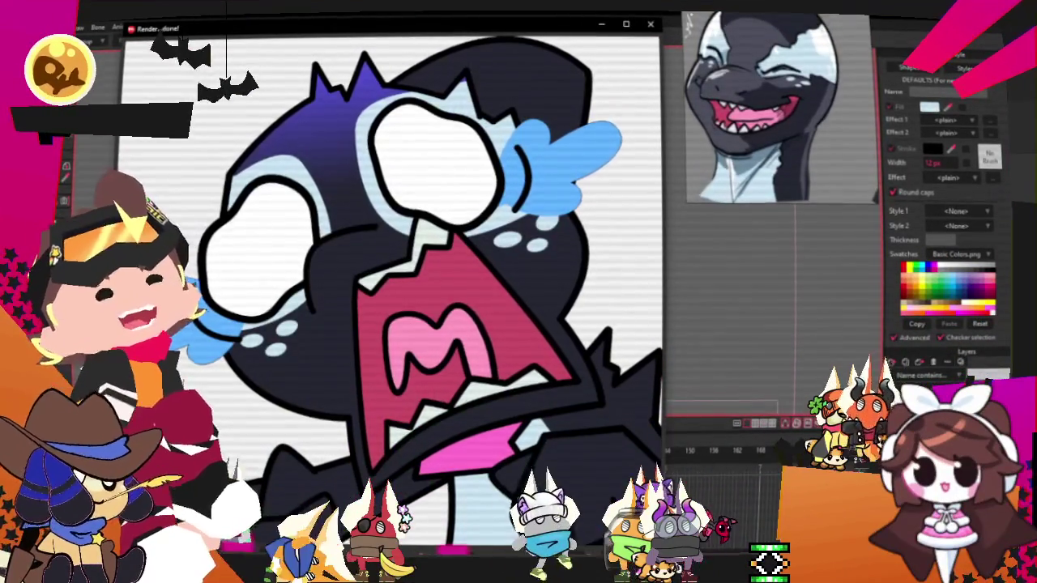
pyautogui.press('Escape')
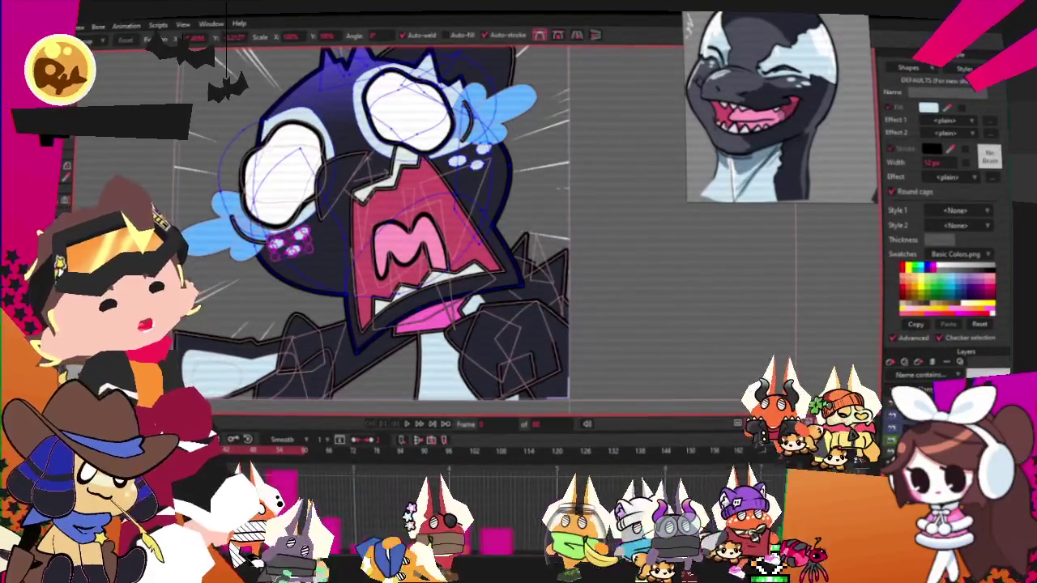
# Step: Pick the shoulder artwork layer, toggle the point tools with G, and dismiss the File menu
pyautogui.click(526, 324)
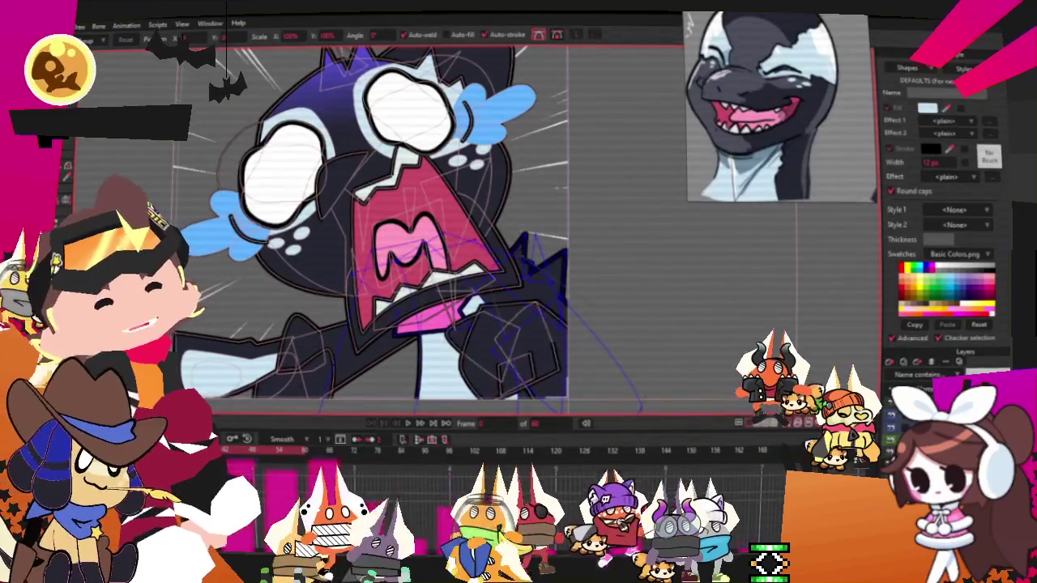
pyautogui.press('g')
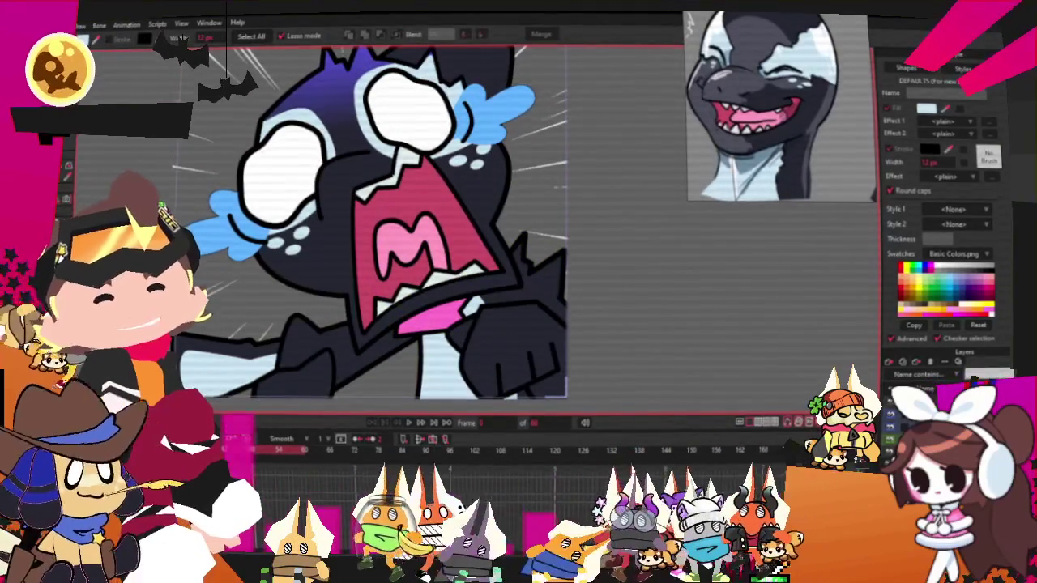
pyautogui.press('g')
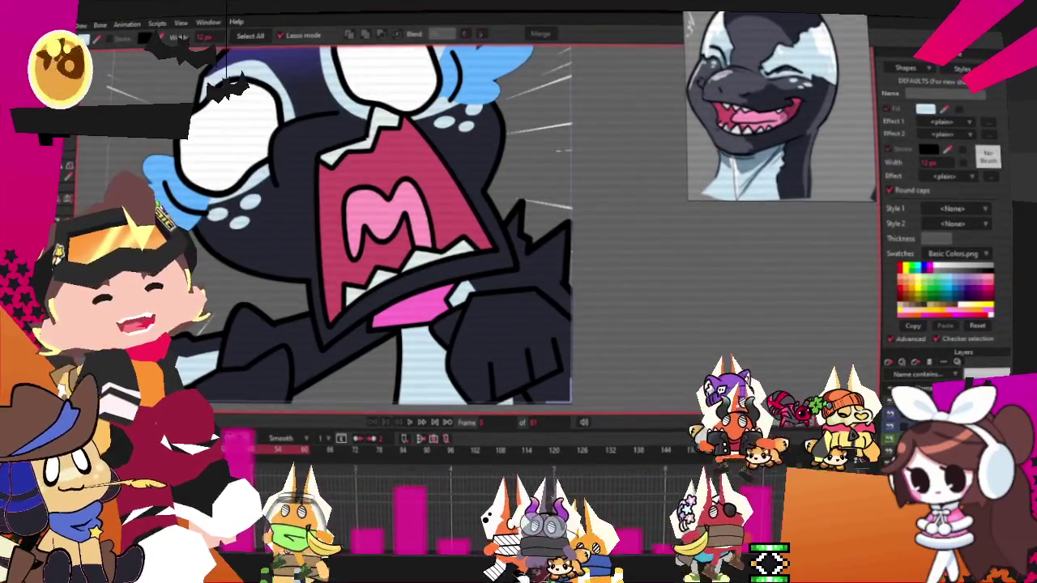
pyautogui.scroll(2, 405, 307)
pyautogui.scroll(-2, 418, 310)
pyautogui.scroll(-1, 418, 311)
pyautogui.hotkey('alt', 'f')
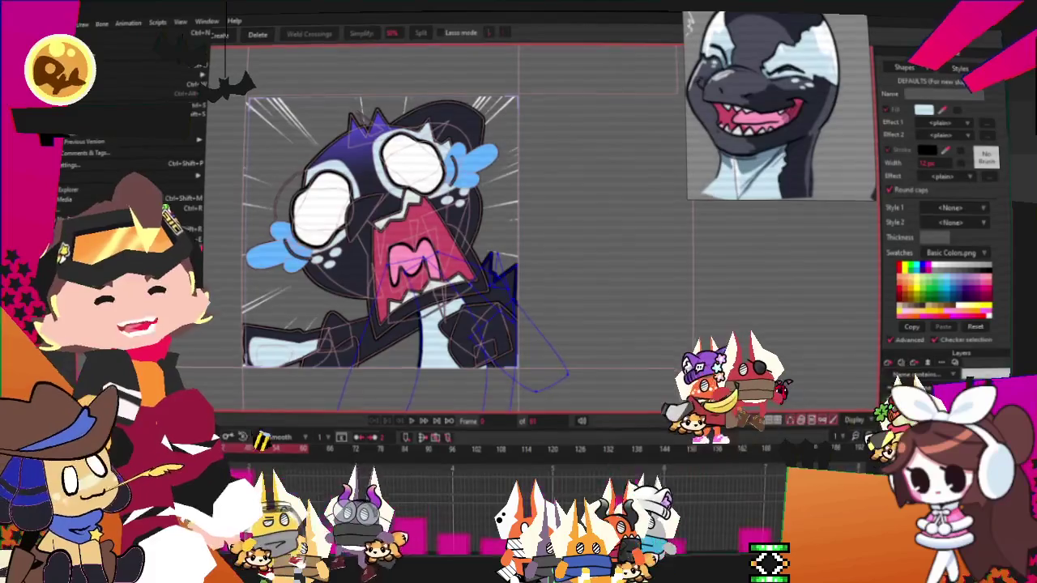
pyautogui.press('Escape')
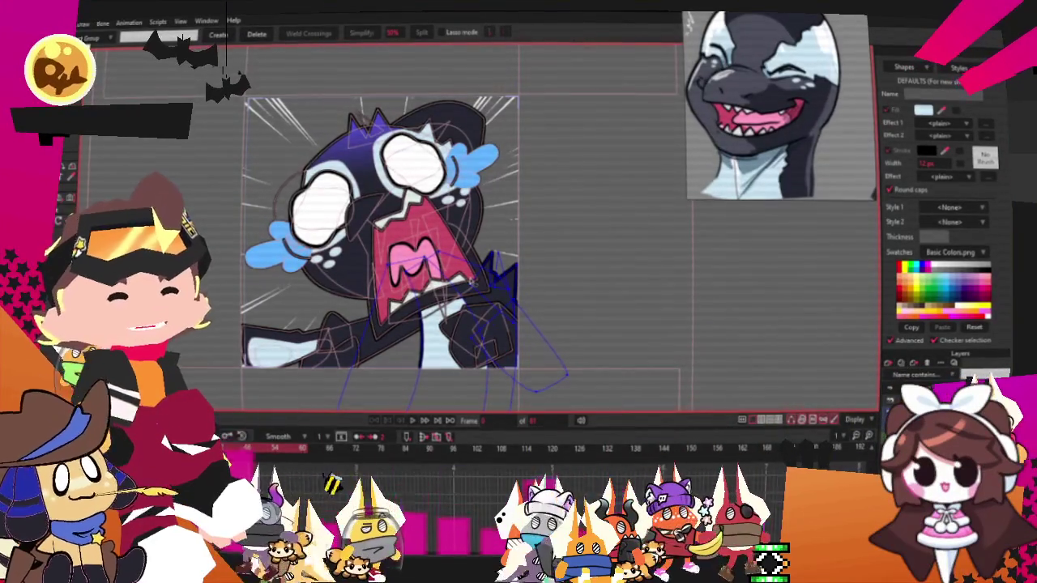
pyautogui.scroll(-3, 838, 136)
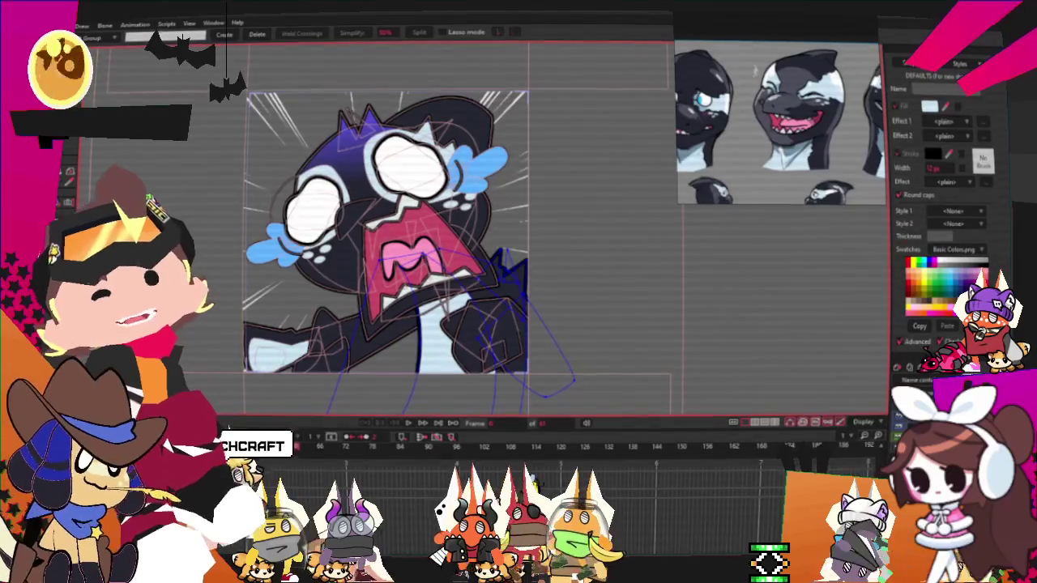
pyautogui.press('m')
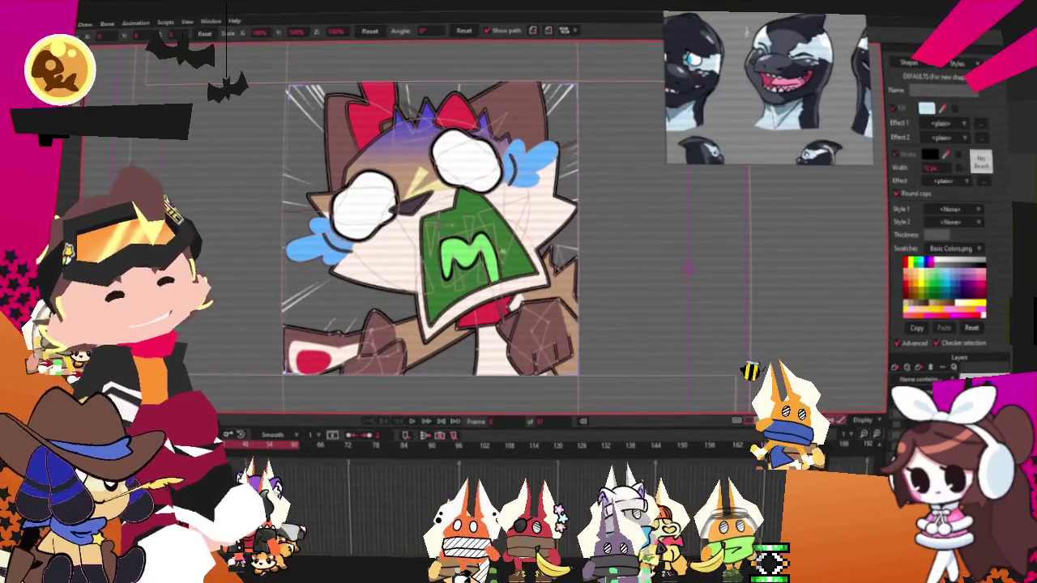
# Step: Remove the old reference image through its right-click menu
pyautogui.scroll(-2, 424, 191)
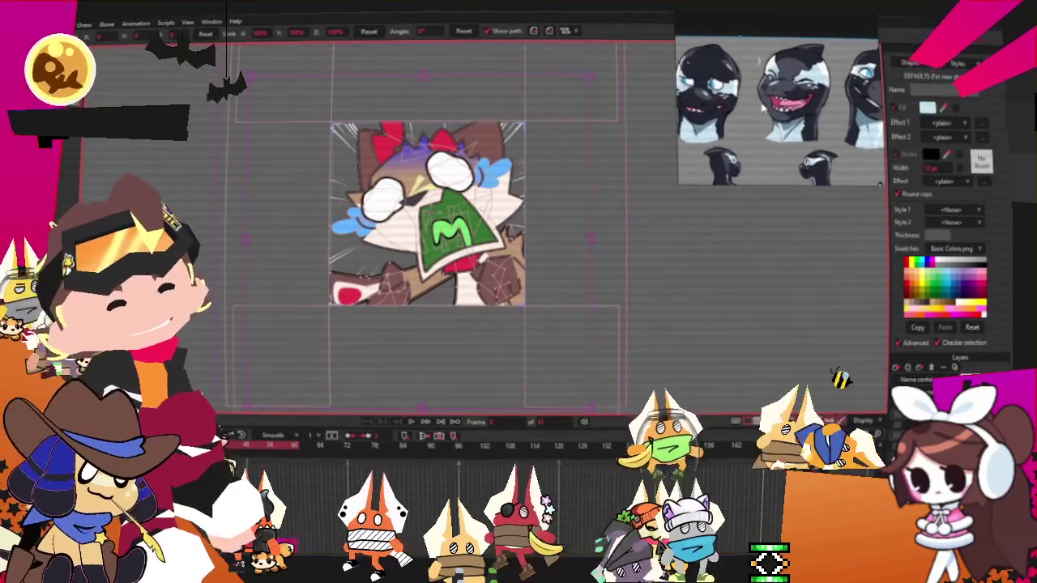
pyautogui.rightClick(763, 105)
pyautogui.click(798, 340)
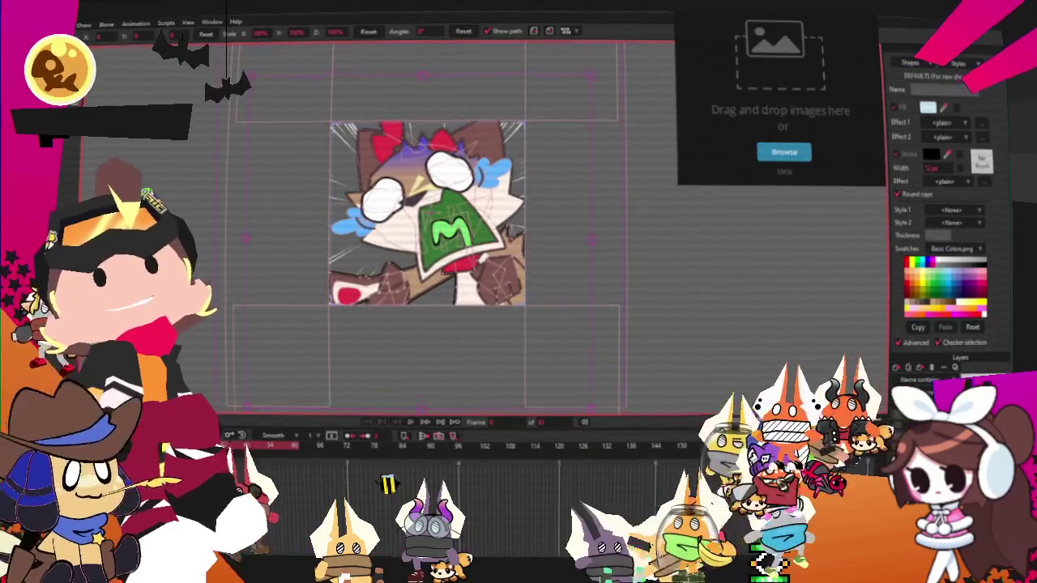
# Step: Drop the purple-haired grey wolf reference image into the image drop zone
pyautogui.moveTo(740, 33); pyautogui.dragTo(782, 88)
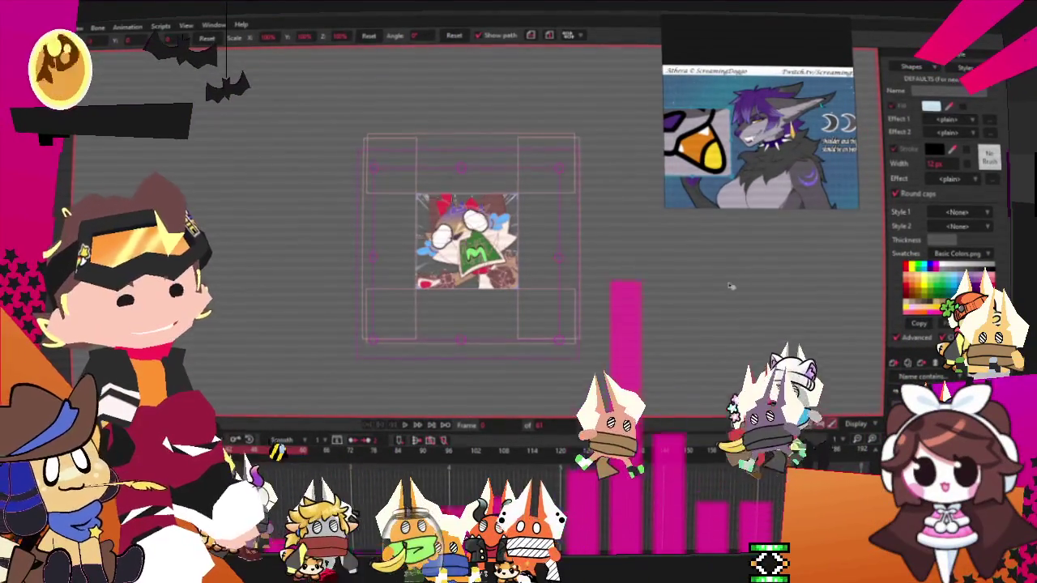
pyautogui.scroll(2, 508, 162)
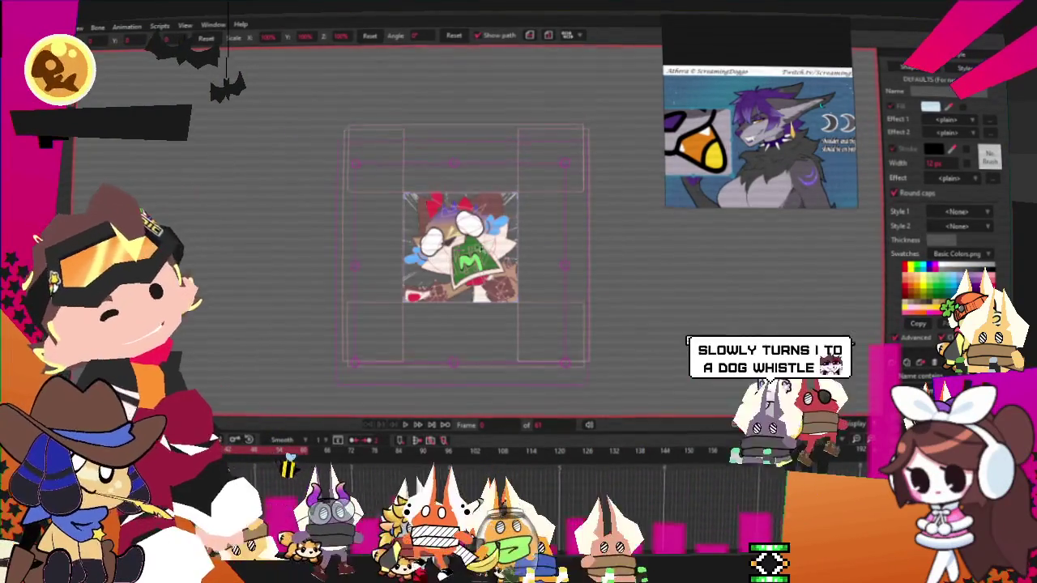
# Step: Zoom in on the brown fist shape below the green M bandana
pyautogui.scroll(3, 479, 249)
pyautogui.scroll(1, 478, 245)
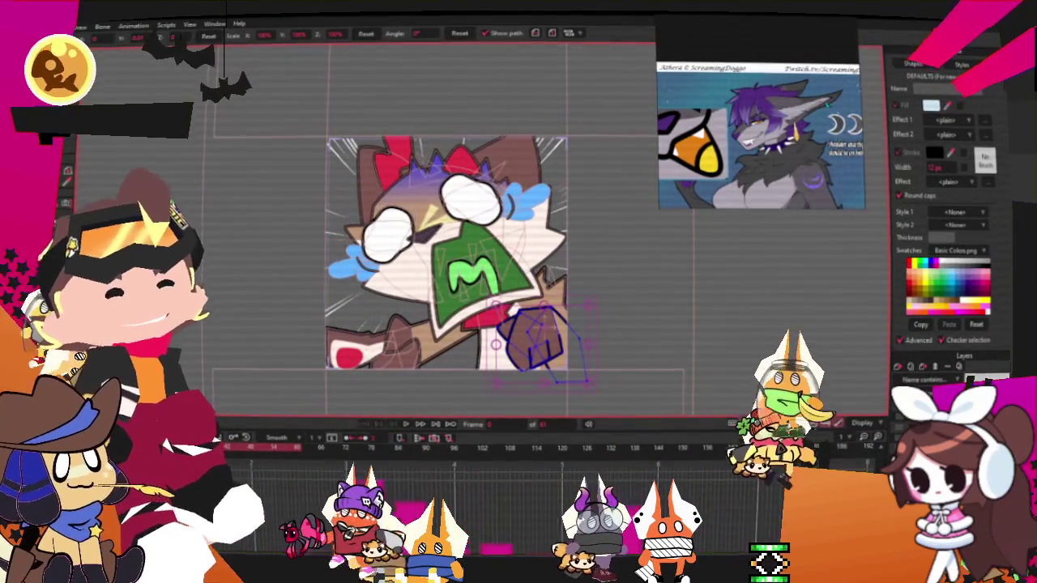
pyautogui.scroll(2, 509, 326)
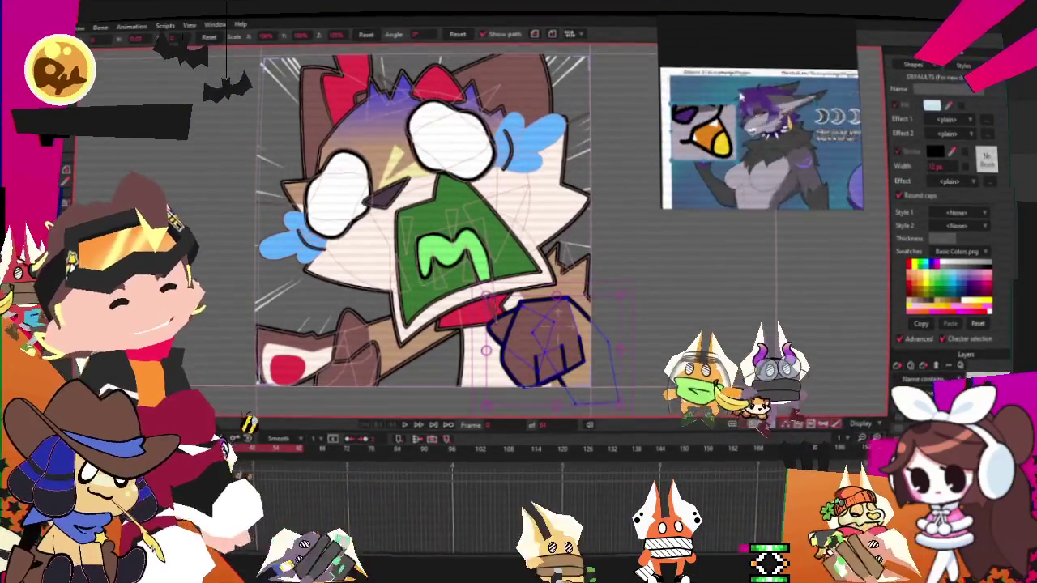
pyautogui.scroll(2, 417, 313)
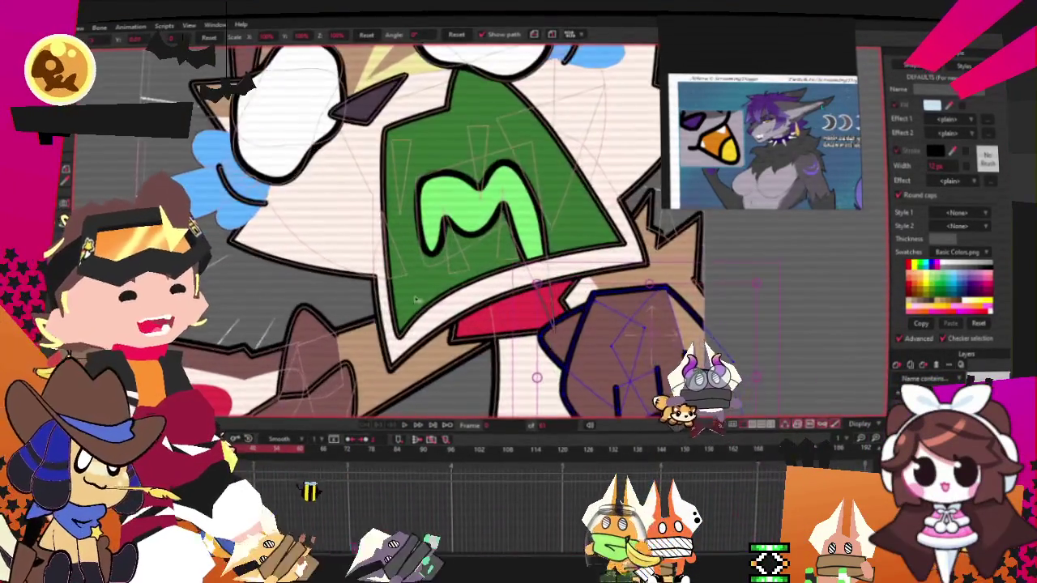
pyautogui.scroll(-3, 416, 315)
pyautogui.scroll(3, 243, 243)
pyautogui.scroll(2, 486, 300)
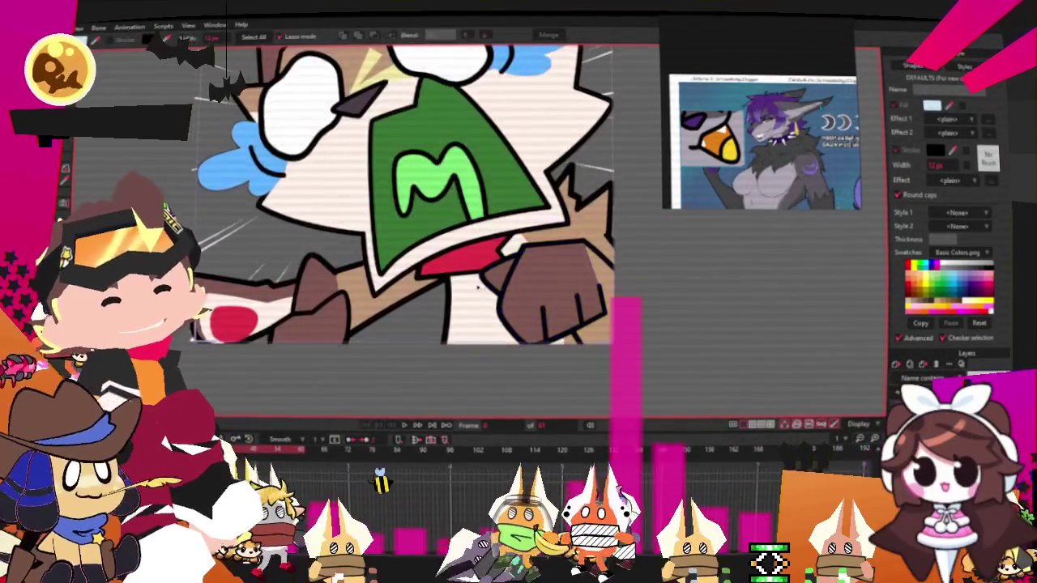
# Step: Select the whole brown fist shape and shift it slightly to the left
pyautogui.press('q')
pyautogui.click(531, 281)
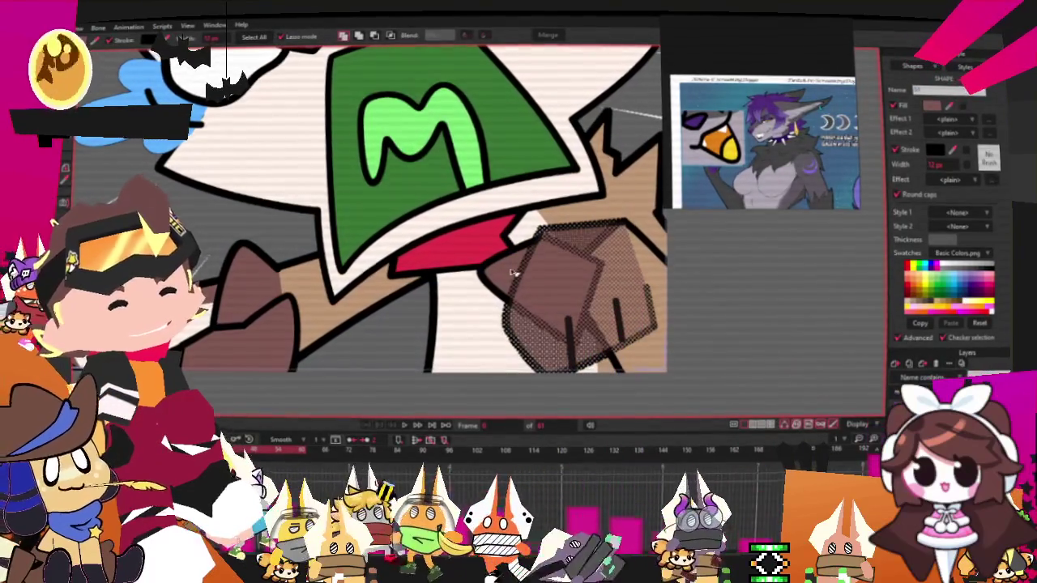
pyautogui.moveTo(511, 273); pyautogui.dragTo(486, 278)
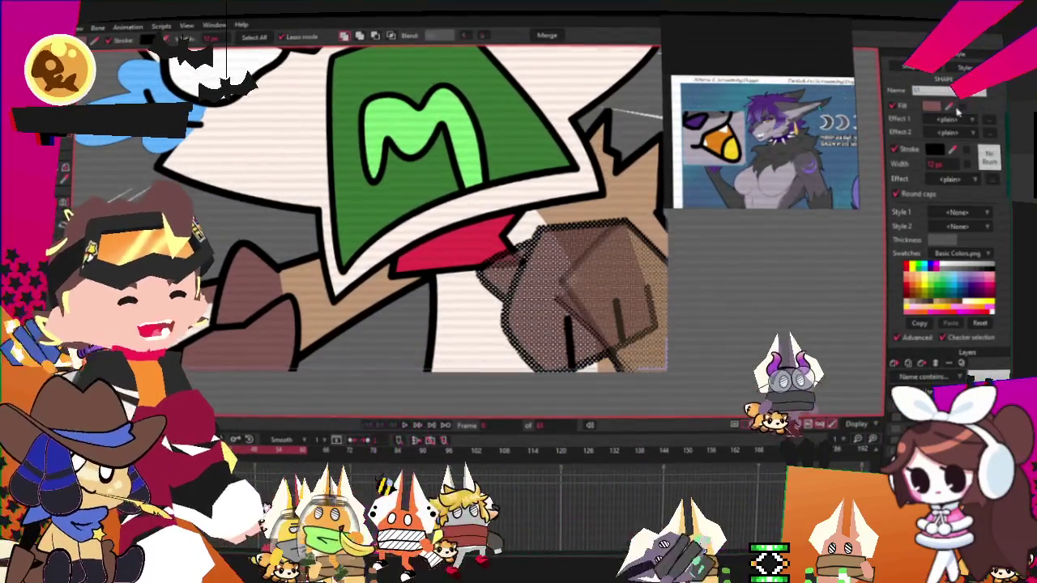
# Step: Deselect the fist and zoom in on the shape beneath the green M bandana
pyautogui.scroll(3, 780, 138)
pyautogui.scroll(2, 780, 138)
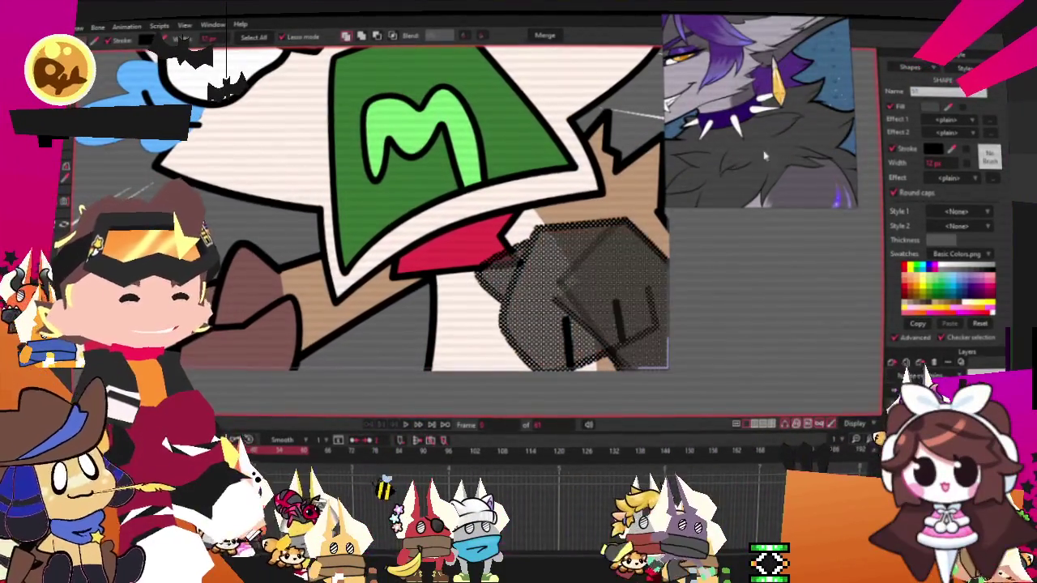
pyautogui.scroll(-5, 769, 150)
pyautogui.scroll(1, 771, 150)
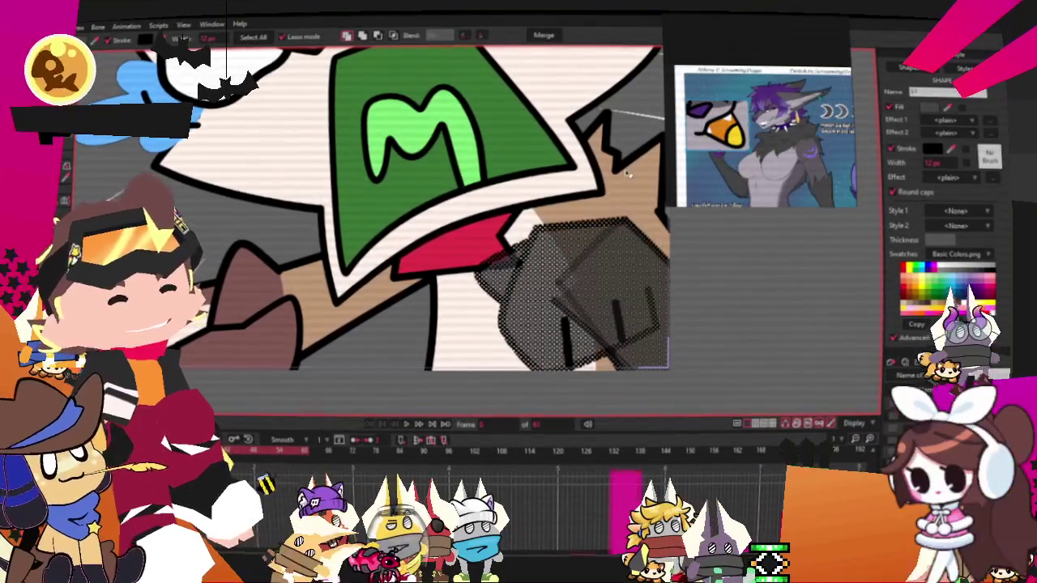
pyautogui.click(713, 300)
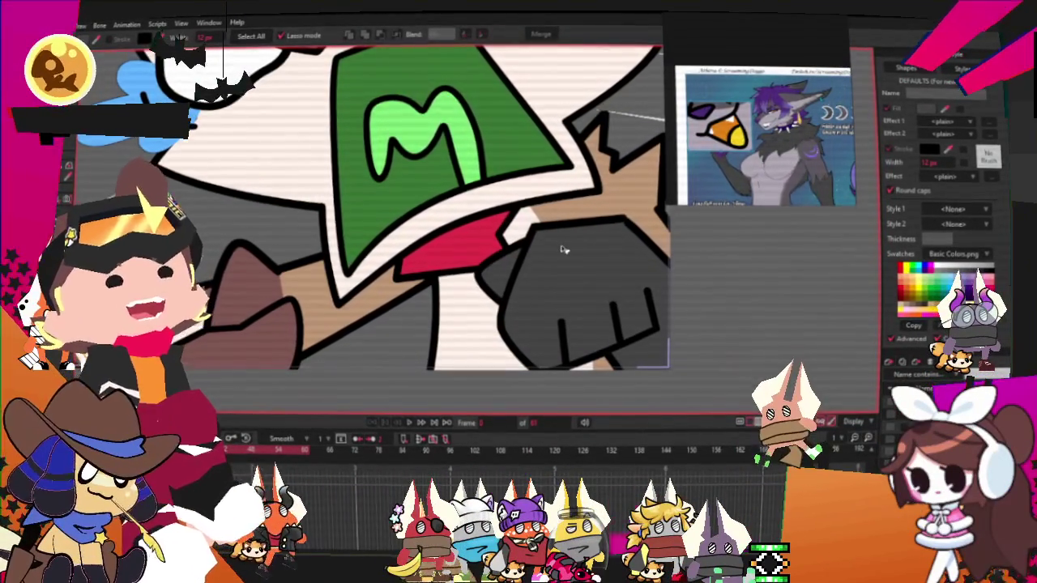
pyautogui.scroll(-2, 689, 244)
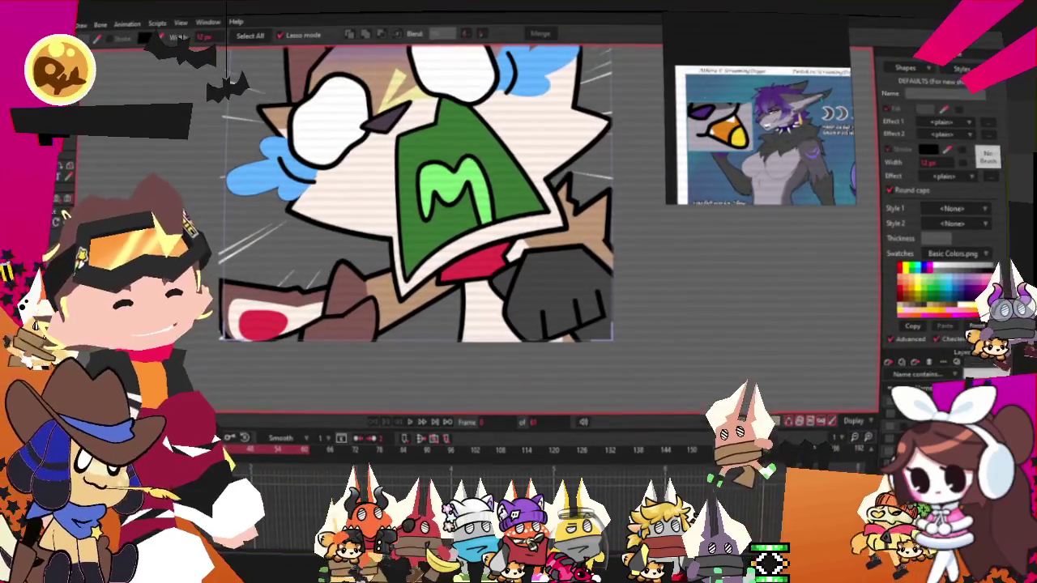
pyautogui.scroll(2, 632, 243)
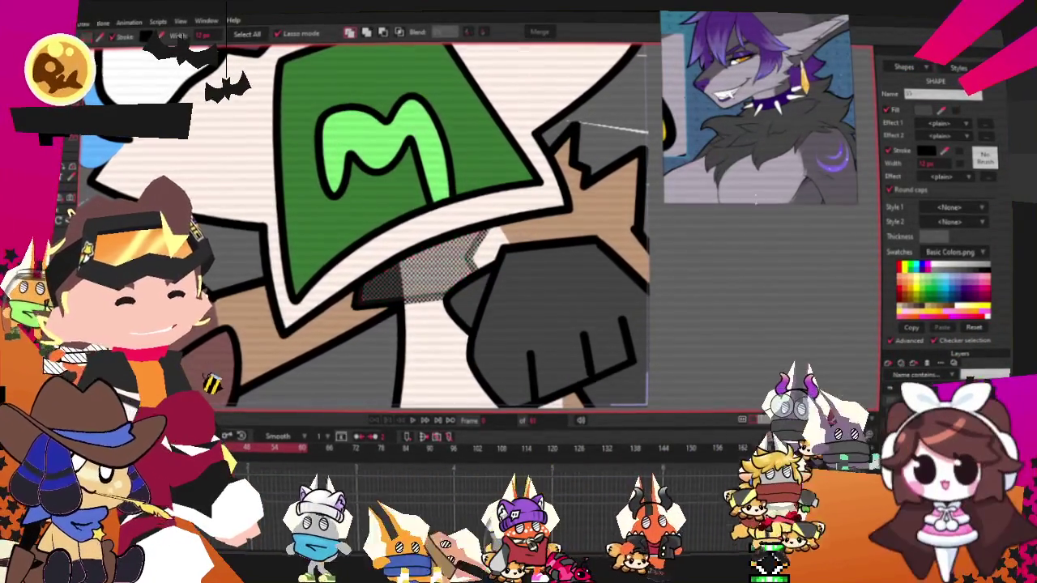
pyautogui.scroll(-2, 620, 179)
pyautogui.scroll(2, 620, 180)
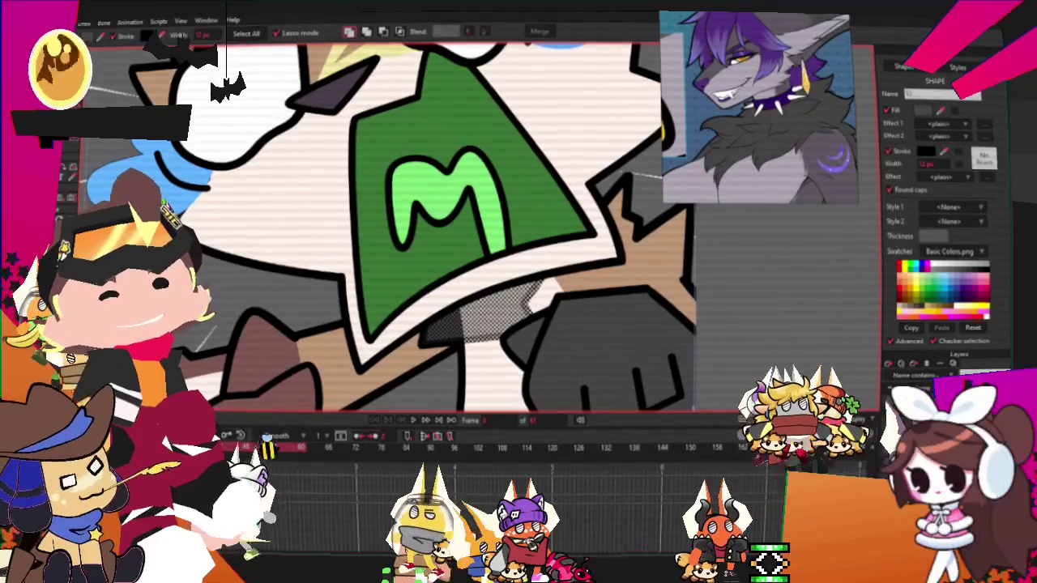
pyautogui.press('g')
pyautogui.scroll(2, 417, 332)
# Step: Clear the selection and work the bandana's points with Transform Points, zooming along its edges
pyautogui.click(417, 332)
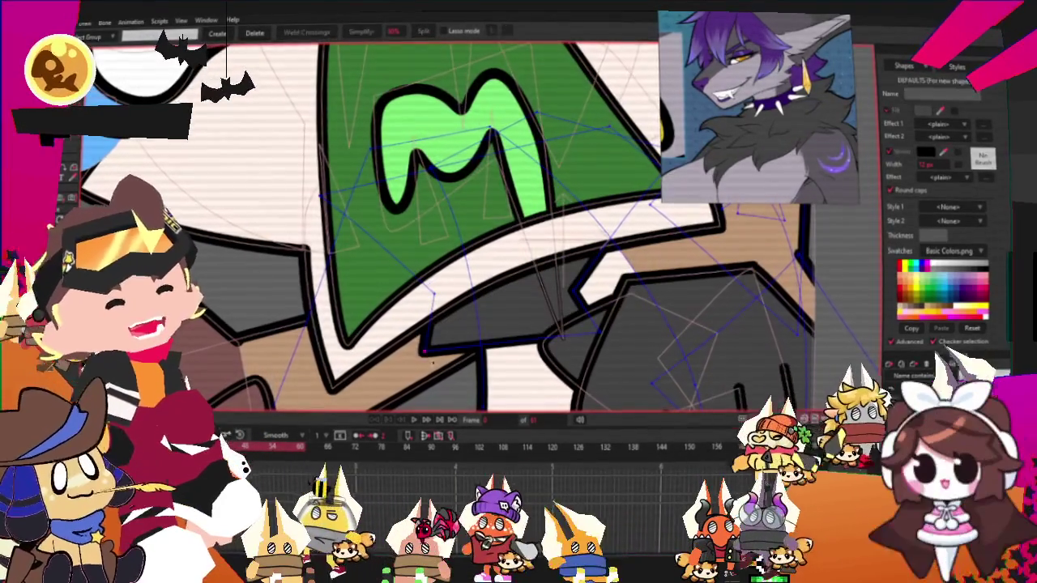
pyautogui.press('c')
pyautogui.scroll(1, 720, 379)
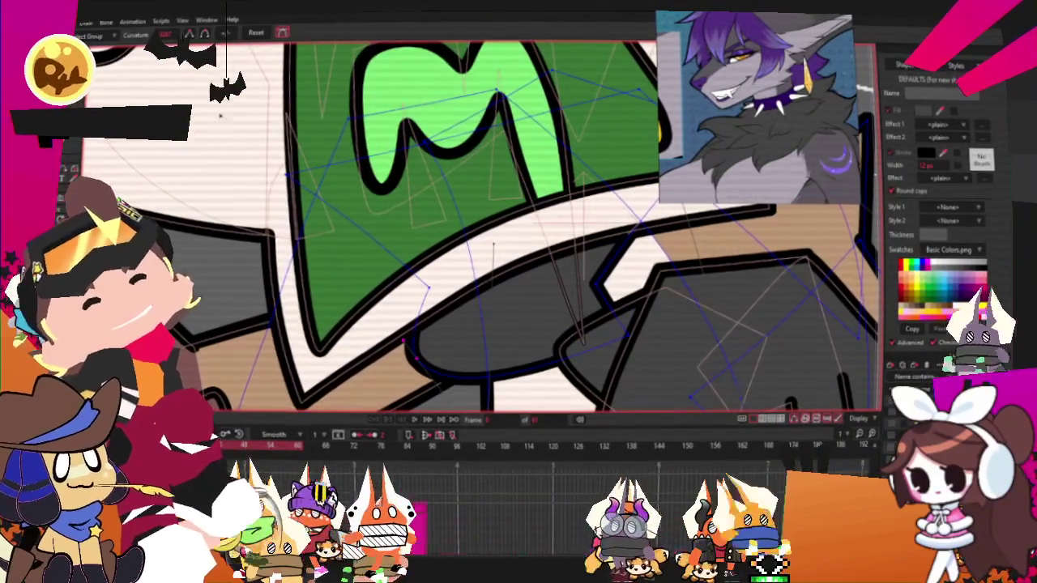
pyautogui.press('a')
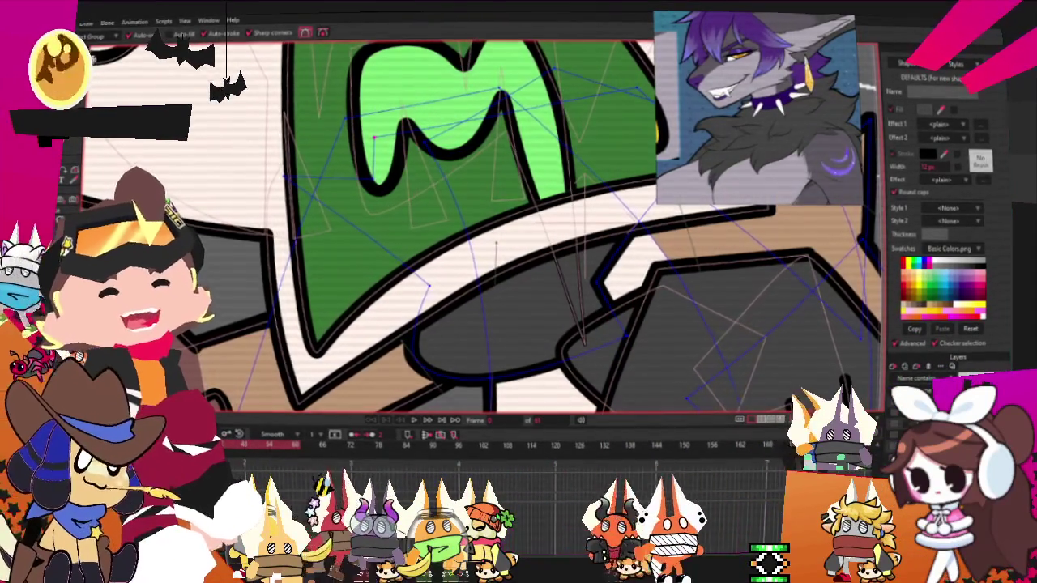
pyautogui.scroll(2, 373, 138)
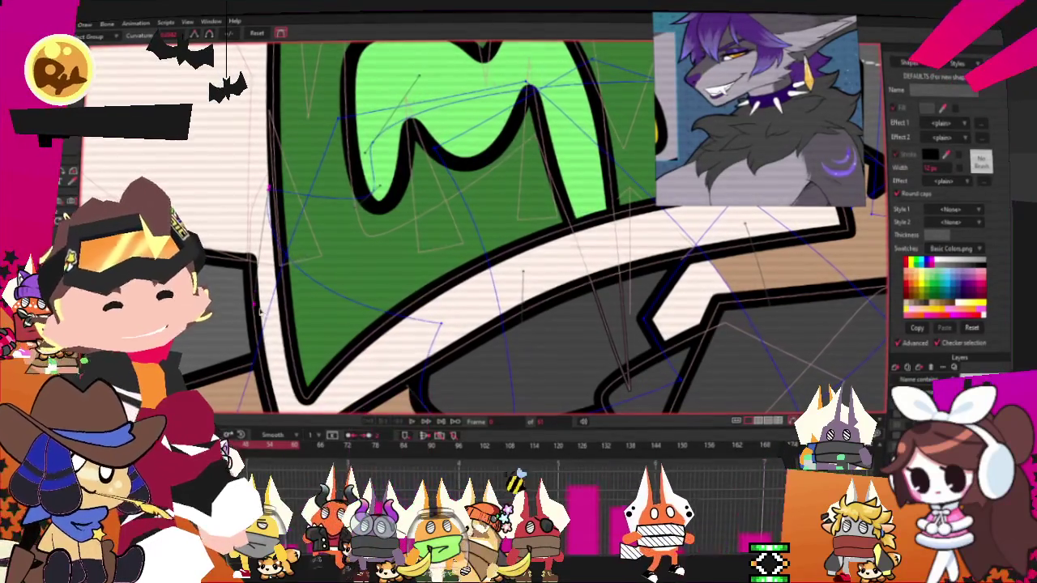
pyautogui.scroll(2, 283, 184)
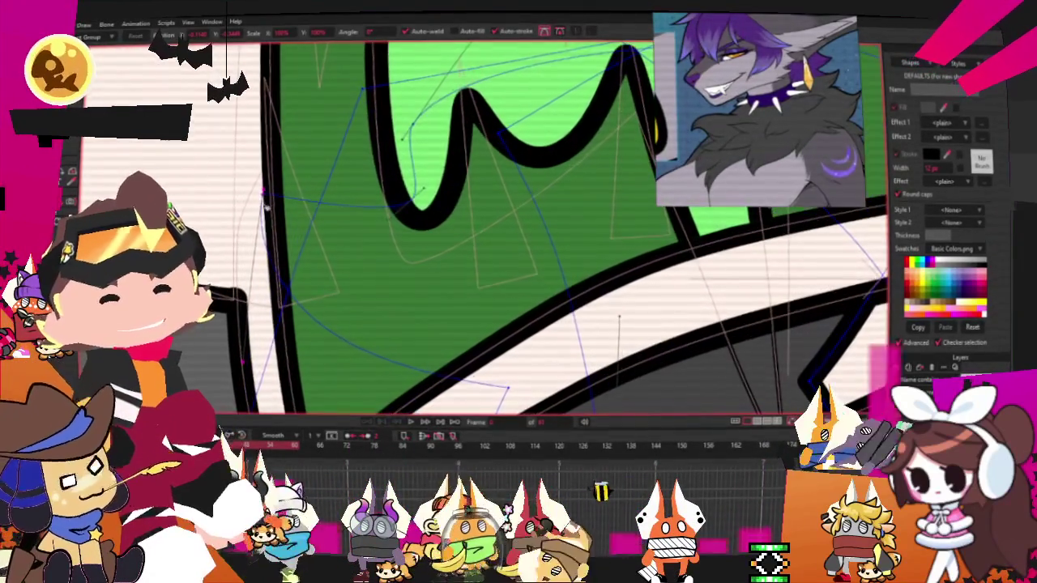
pyautogui.scroll(-2, 321, 176)
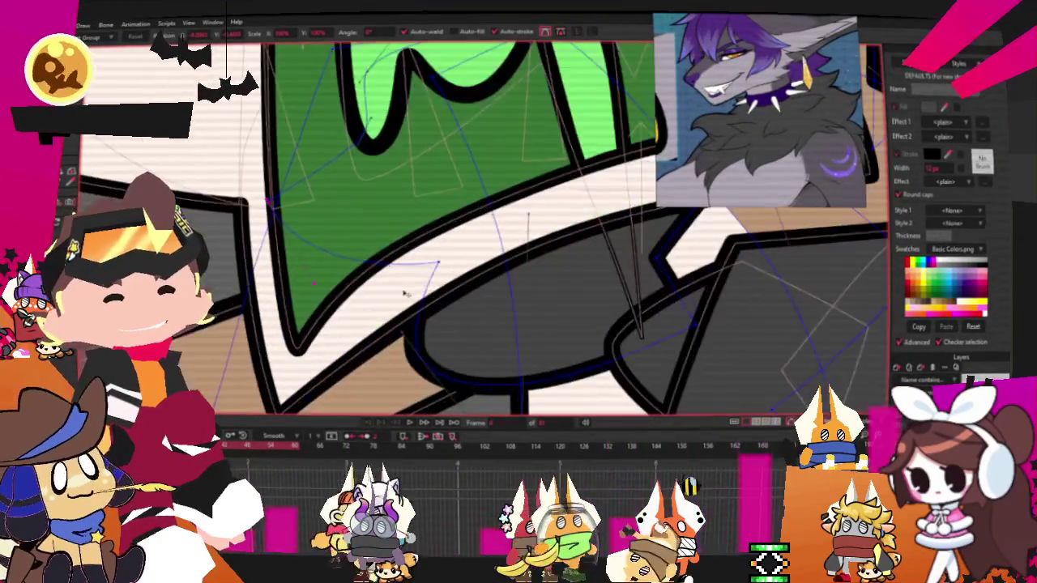
pyautogui.scroll(-3, 392, 267)
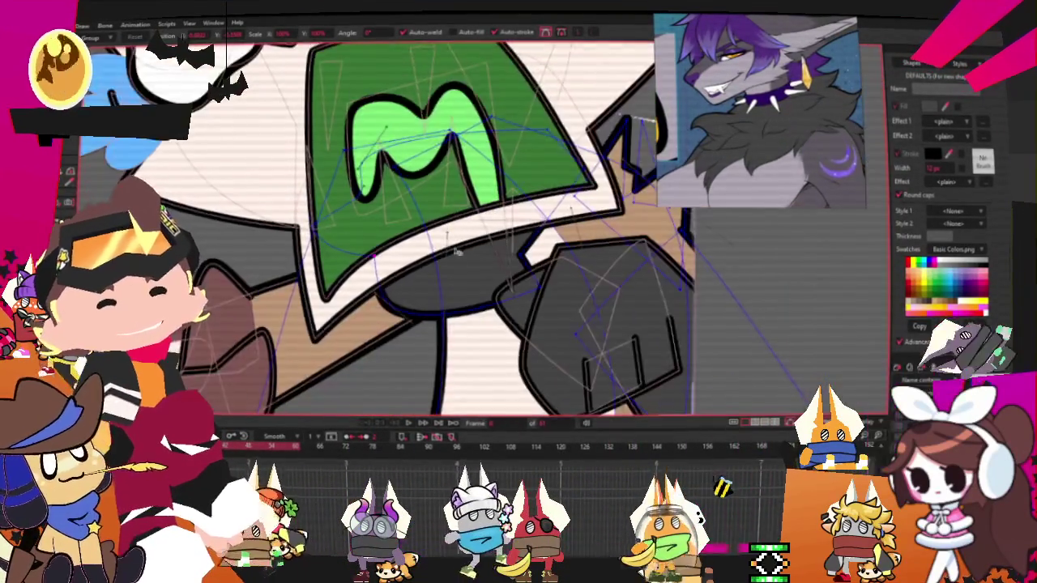
pyautogui.scroll(2, 392, 268)
pyautogui.scroll(-2, 492, 185)
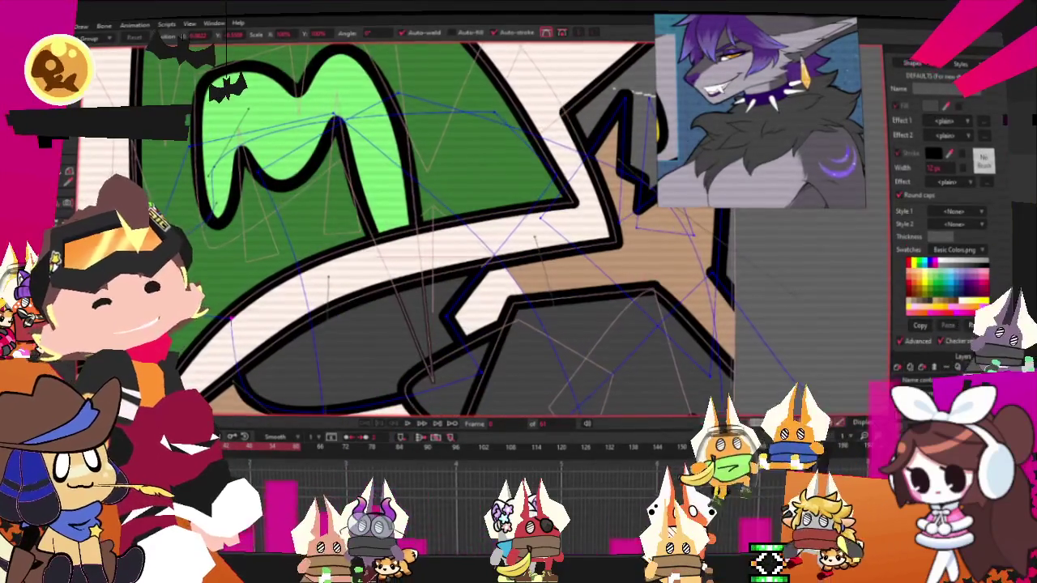
pyautogui.scroll(1, 493, 184)
pyautogui.scroll(2, 492, 185)
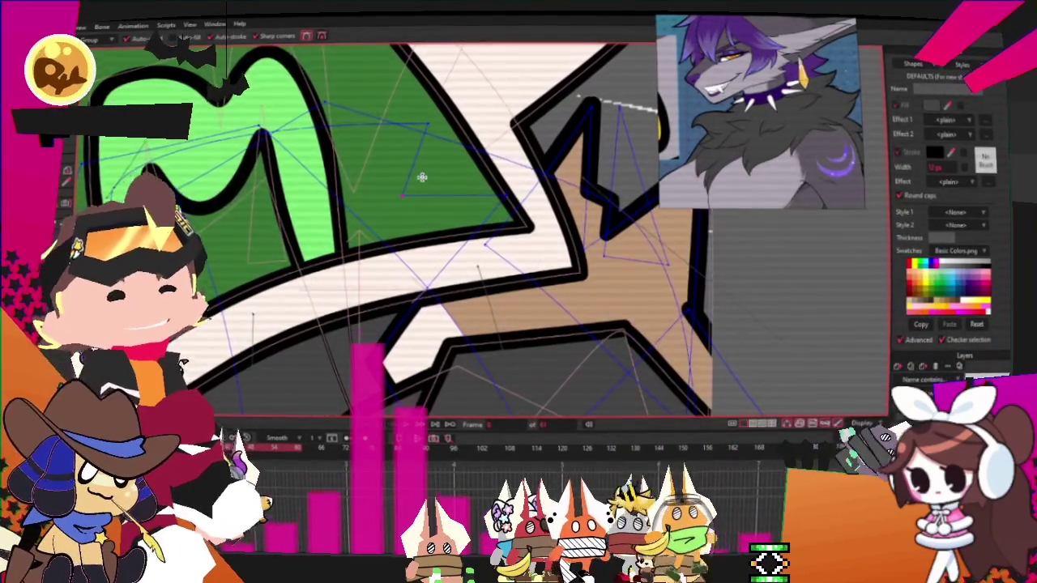
pyautogui.scroll(-2, 417, 180)
pyautogui.scroll(2, 418, 178)
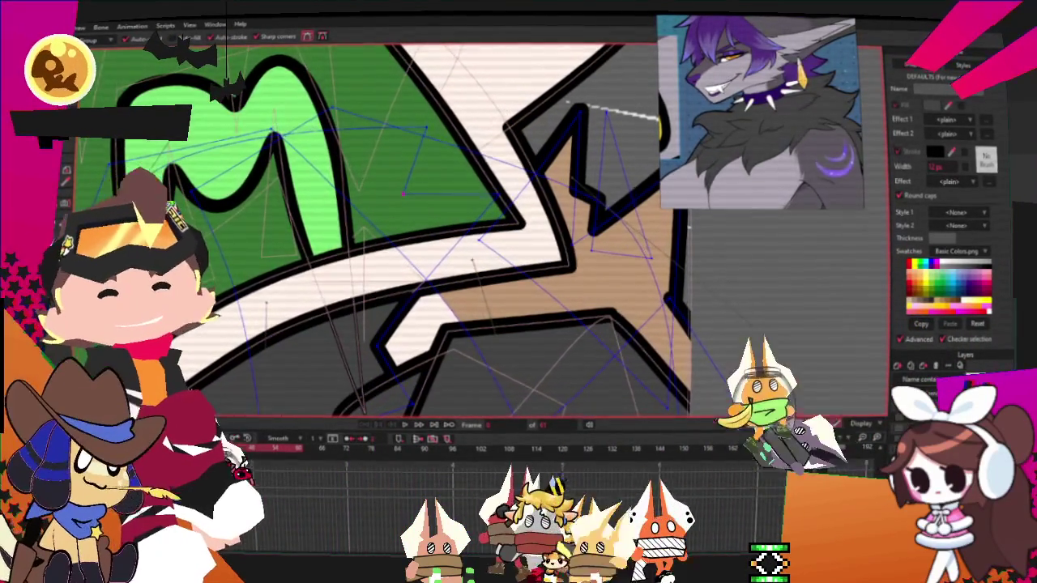
# Step: Refine the curves of the green M bandana outline with the Curvature tool
pyautogui.press('c')
pyautogui.scroll(2, 472, 187)
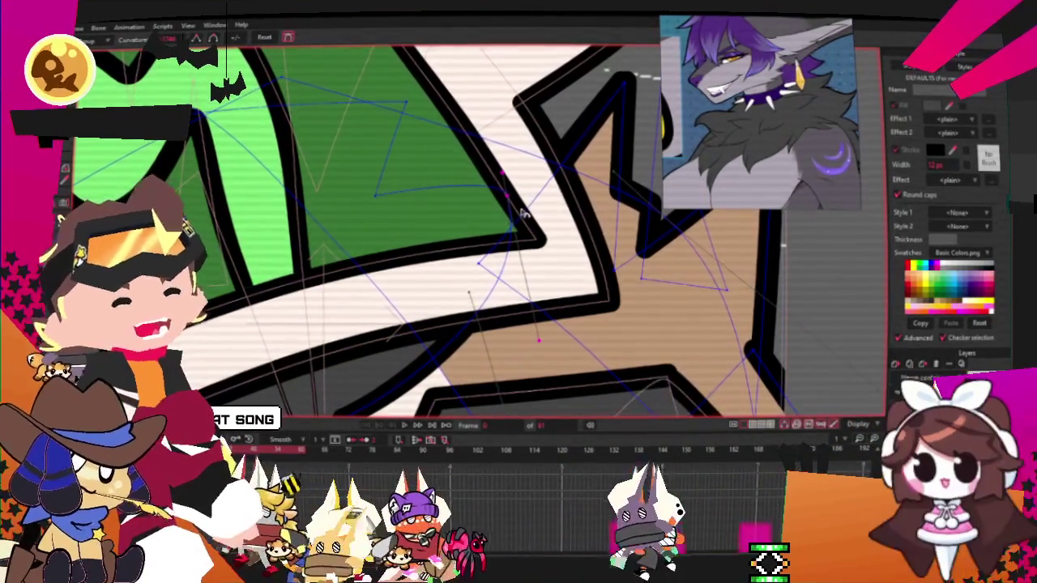
pyautogui.scroll(-2, 508, 147)
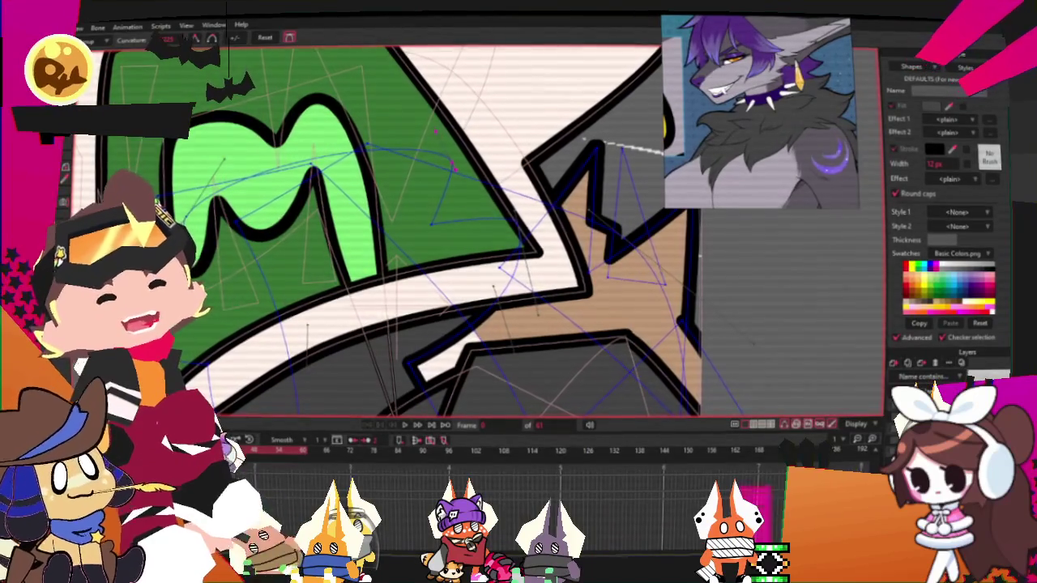
pyautogui.scroll(1, 437, 233)
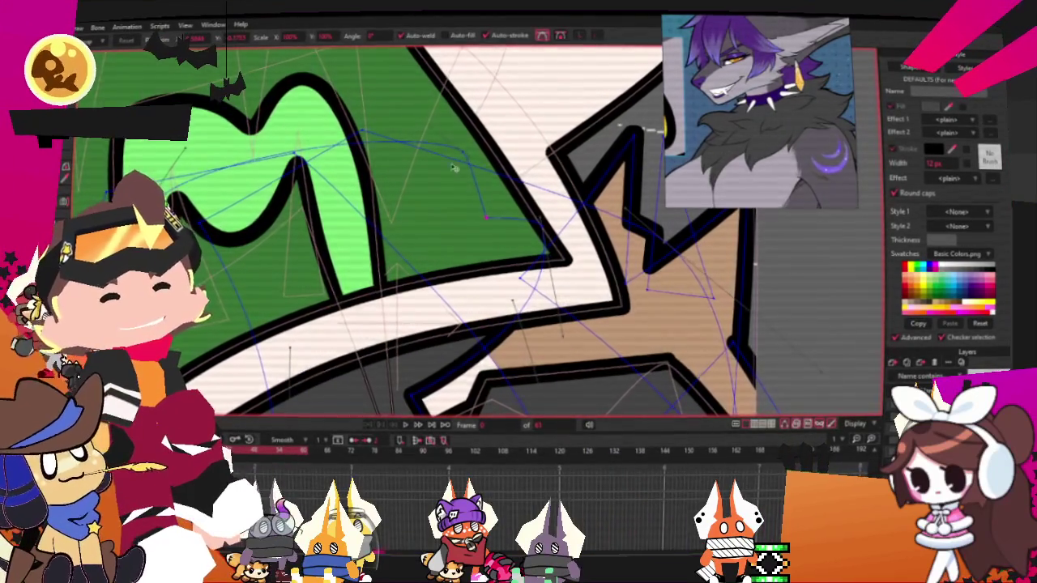
pyautogui.scroll(1, 456, 180)
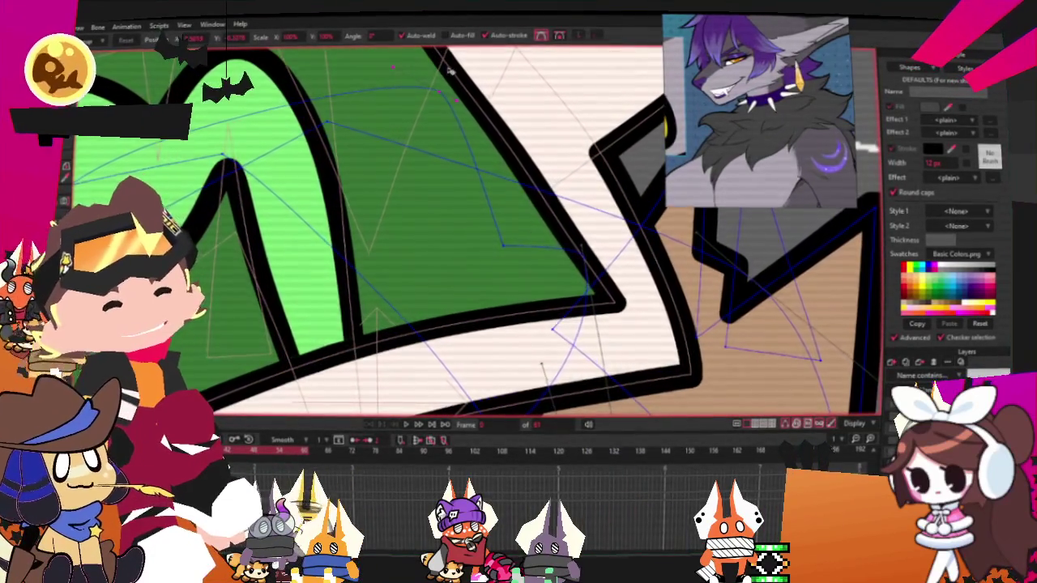
pyautogui.scroll(-1, 448, 71)
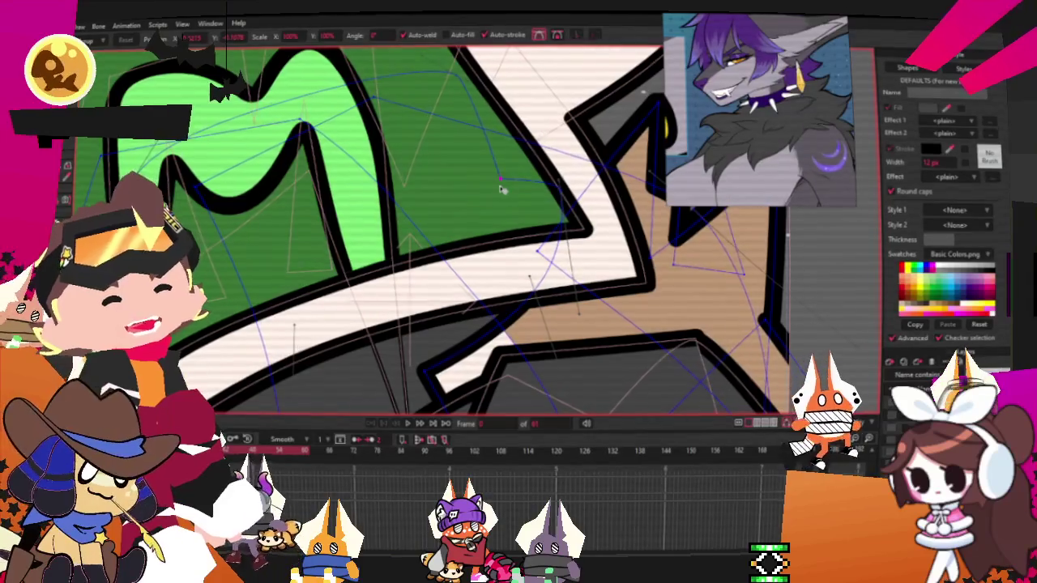
pyautogui.scroll(-1, 502, 190)
pyautogui.scroll(1, 438, 154)
pyautogui.scroll(1, 423, 143)
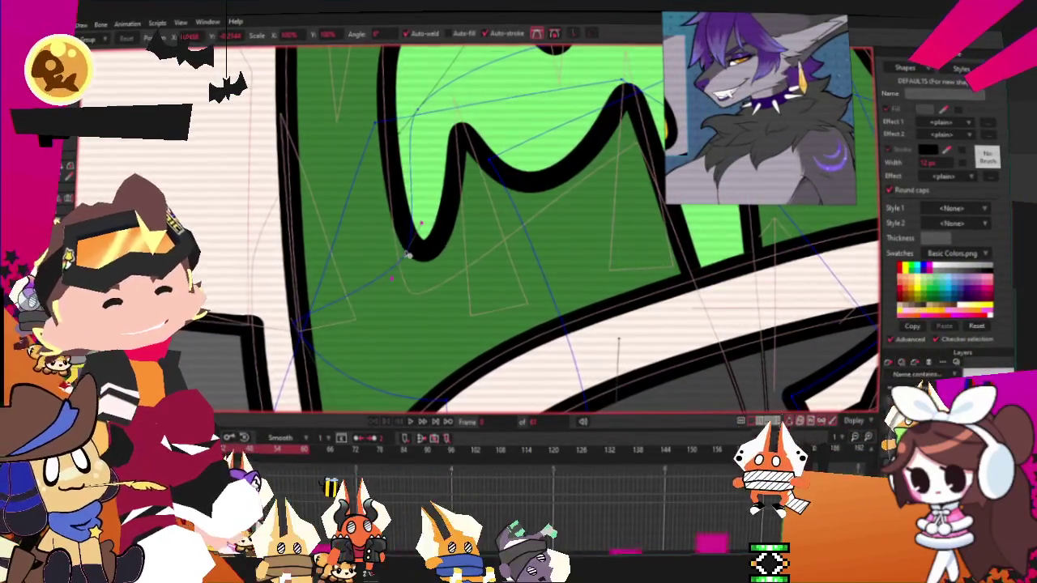
pyautogui.scroll(-3, 409, 255)
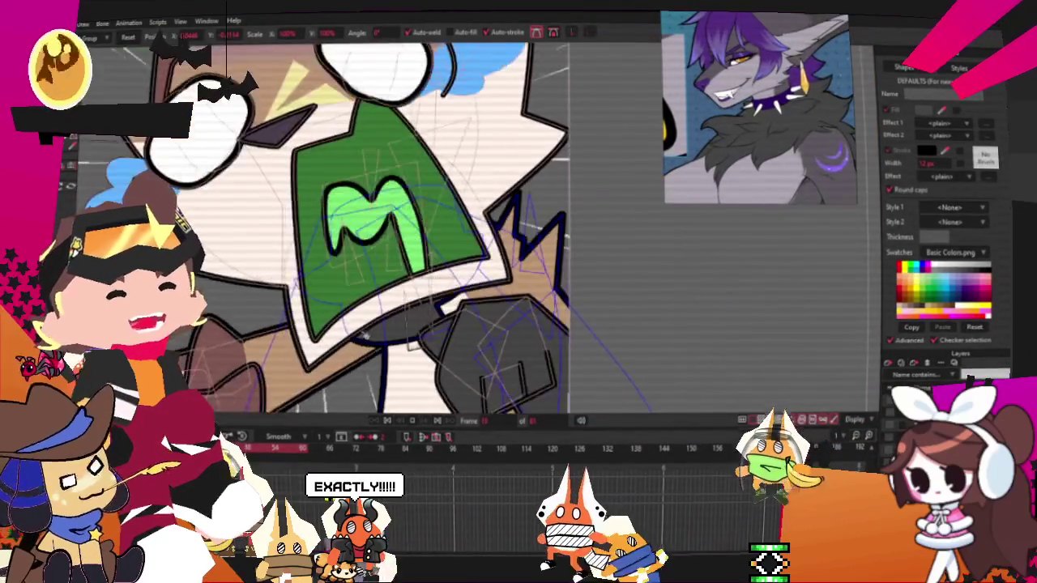
# Step: Step back one animation frame and select all points on the fur drawing layer
pyautogui.click(390, 419)
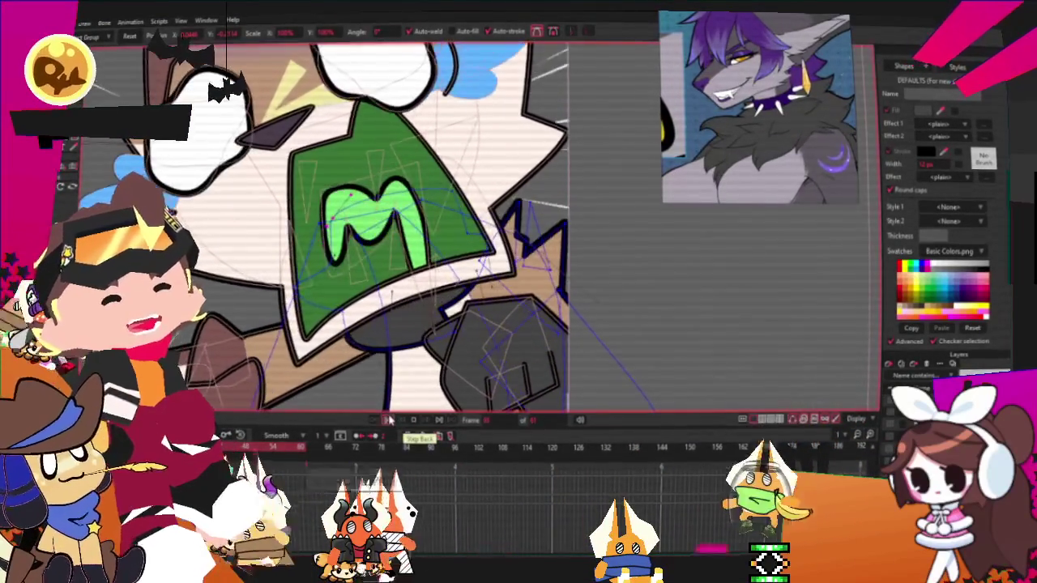
pyautogui.scroll(2, 397, 300)
pyautogui.hotkey('ctrl', 'a')
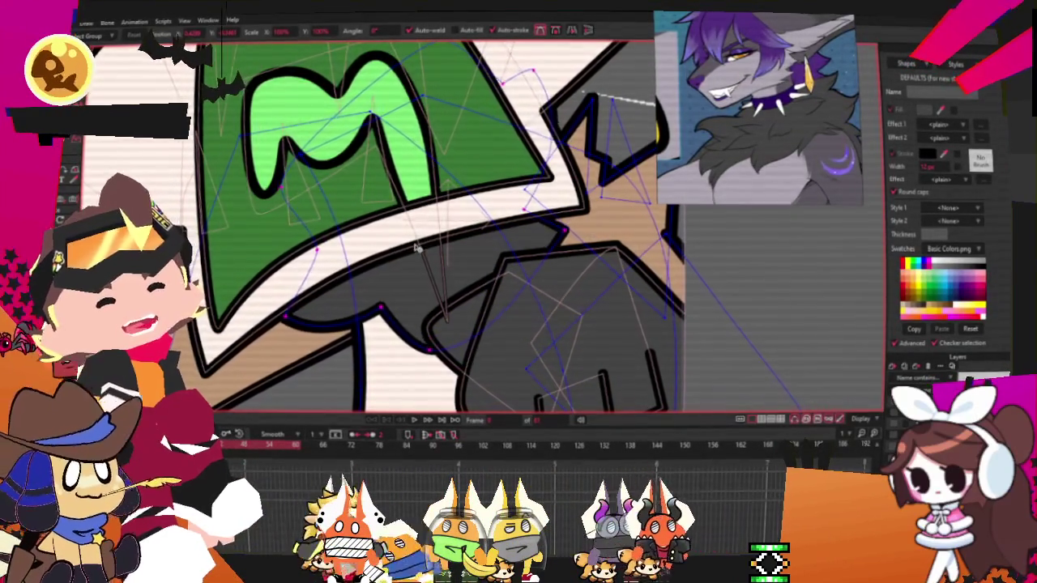
pyautogui.scroll(2, 513, 97)
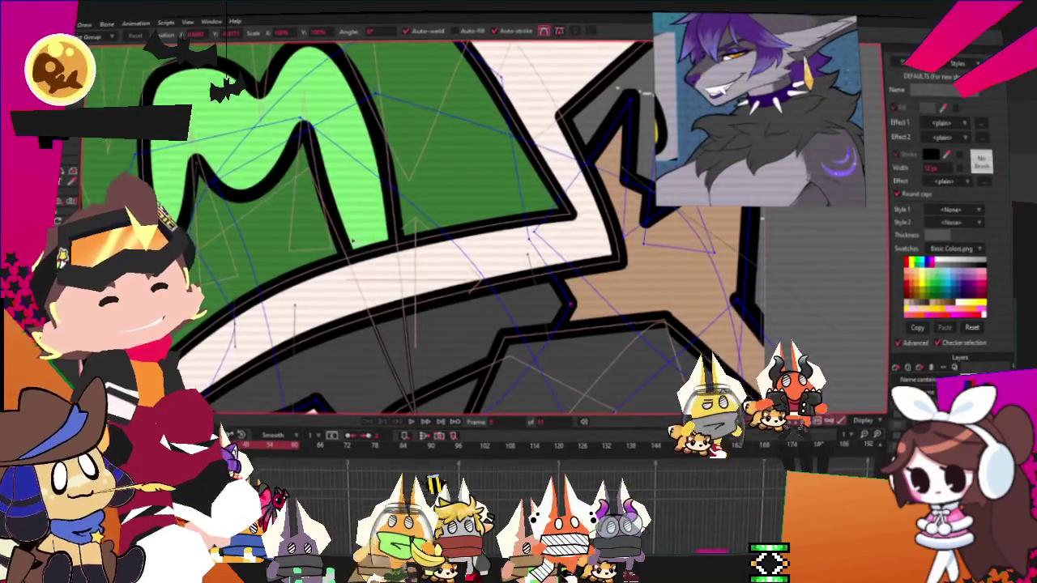
pyautogui.scroll(-5, 526, 324)
pyautogui.scroll(3, 453, 348)
pyautogui.scroll(3, 437, 360)
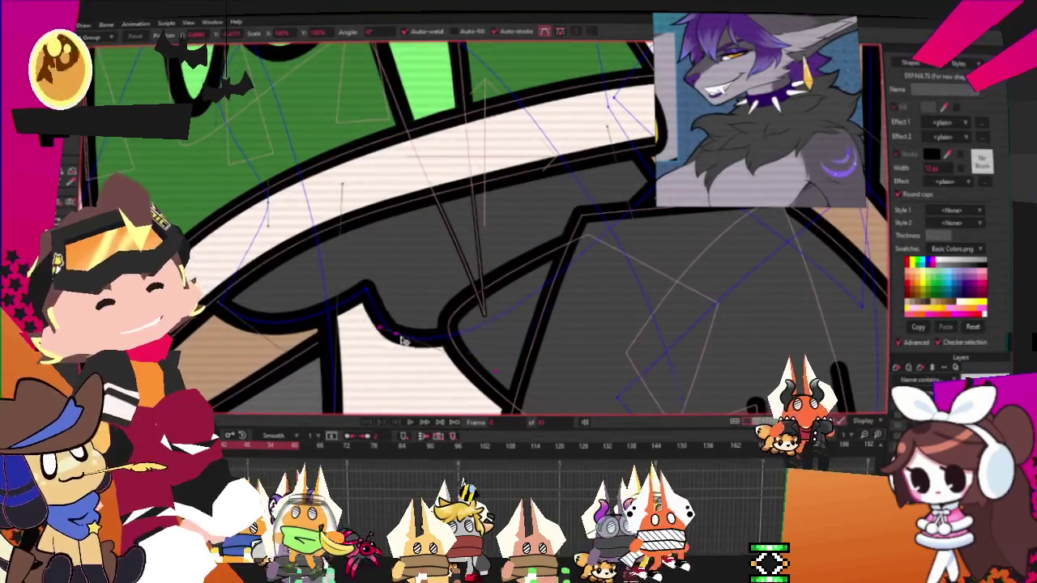
pyautogui.scroll(2, 531, 242)
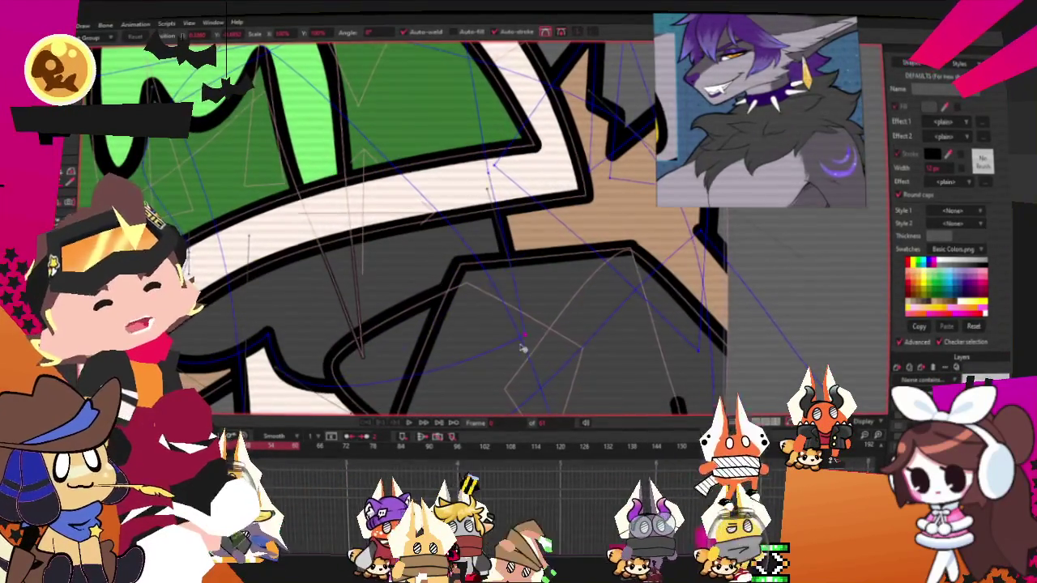
pyautogui.scroll(-2, 324, 348)
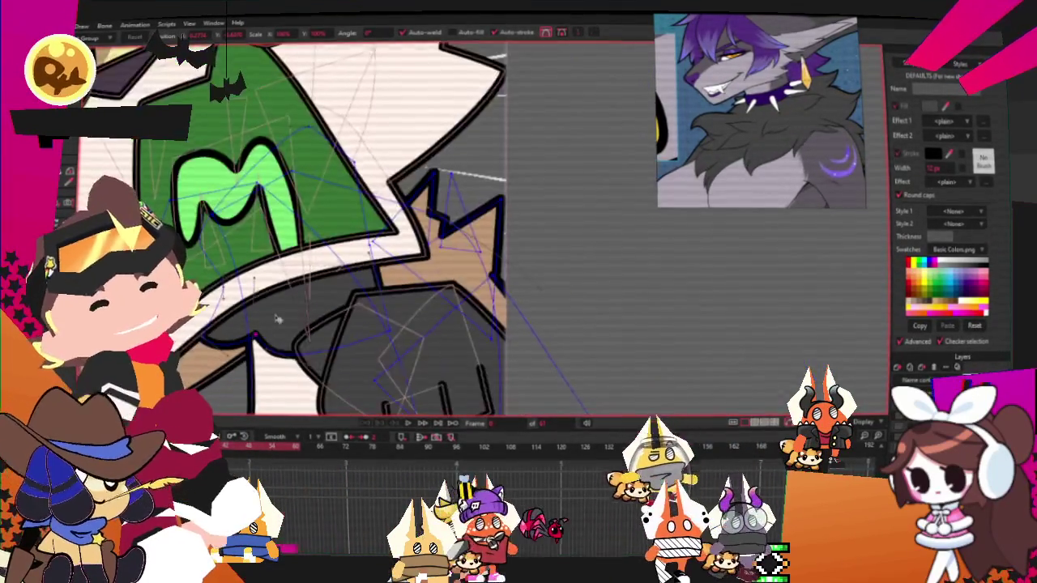
pyautogui.scroll(-2, 408, 378)
pyautogui.scroll(2, 381, 372)
pyautogui.scroll(-2, 365, 368)
pyautogui.scroll(2, 343, 362)
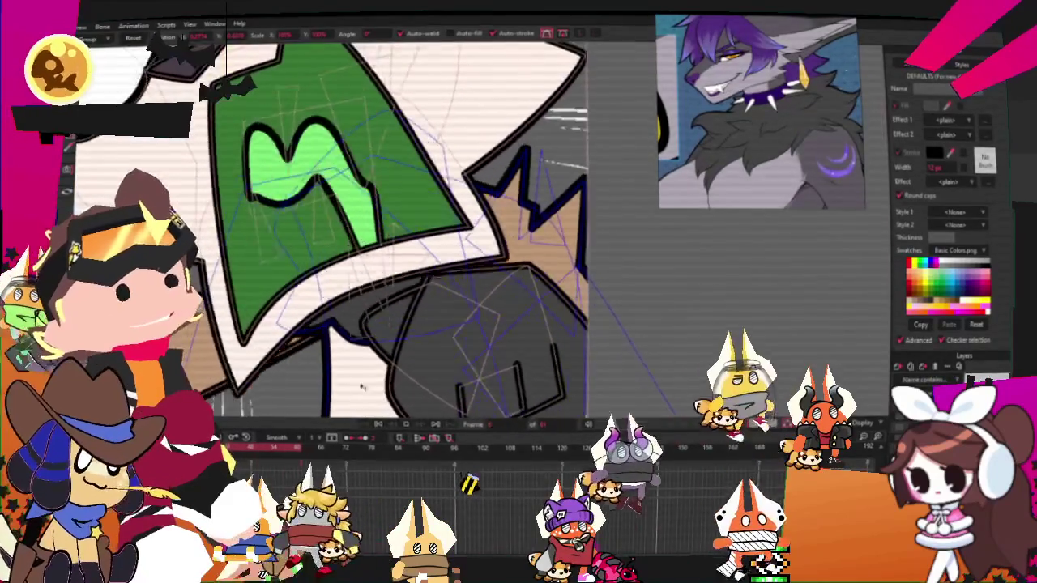
pyautogui.scroll(1, 357, 381)
pyautogui.scroll(3, 375, 319)
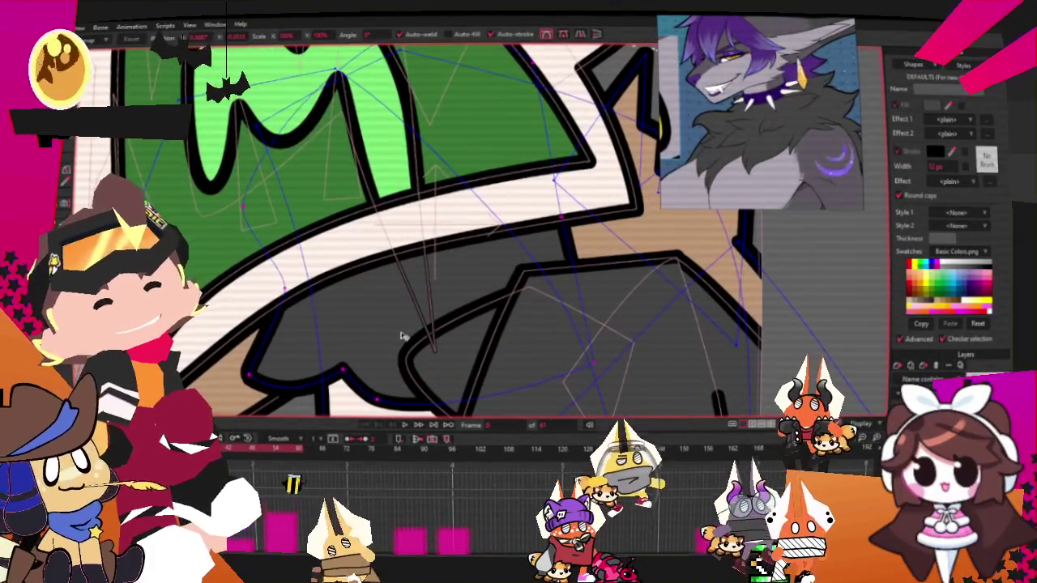
pyautogui.scroll(-1, 398, 334)
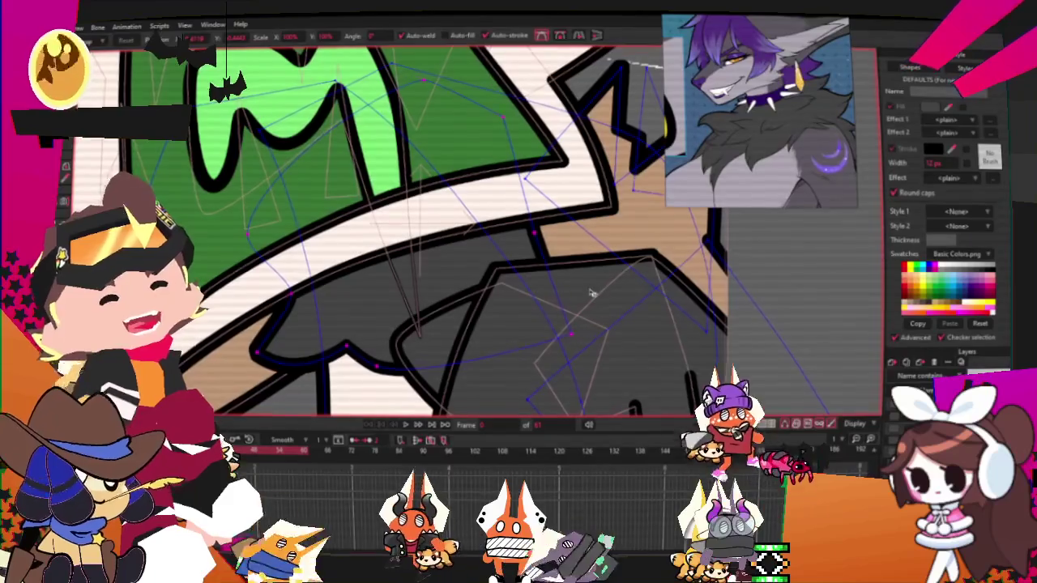
pyautogui.hotkey('ctrl', 'a')
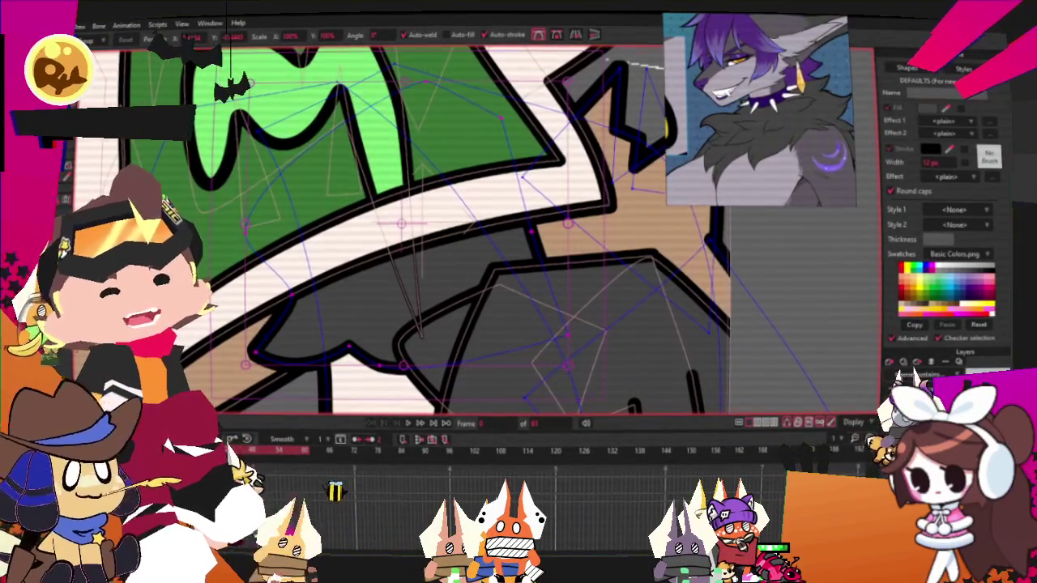
pyautogui.scroll(2, 577, 287)
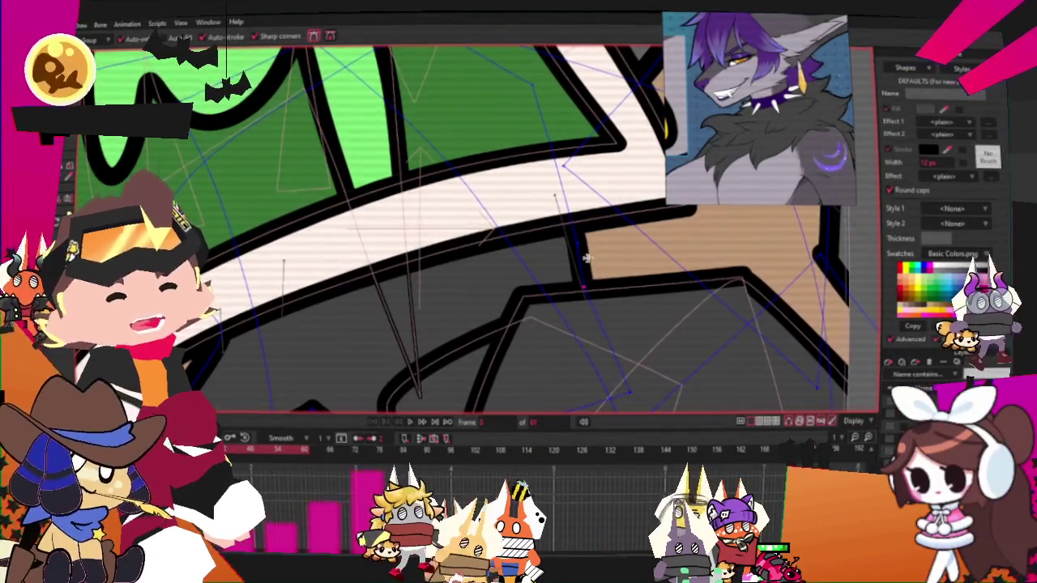
# Step: Add a new point extending the fur outline rightward, then check and adjust its curvature
pyautogui.moveTo(586, 260); pyautogui.dragTo(650, 262)
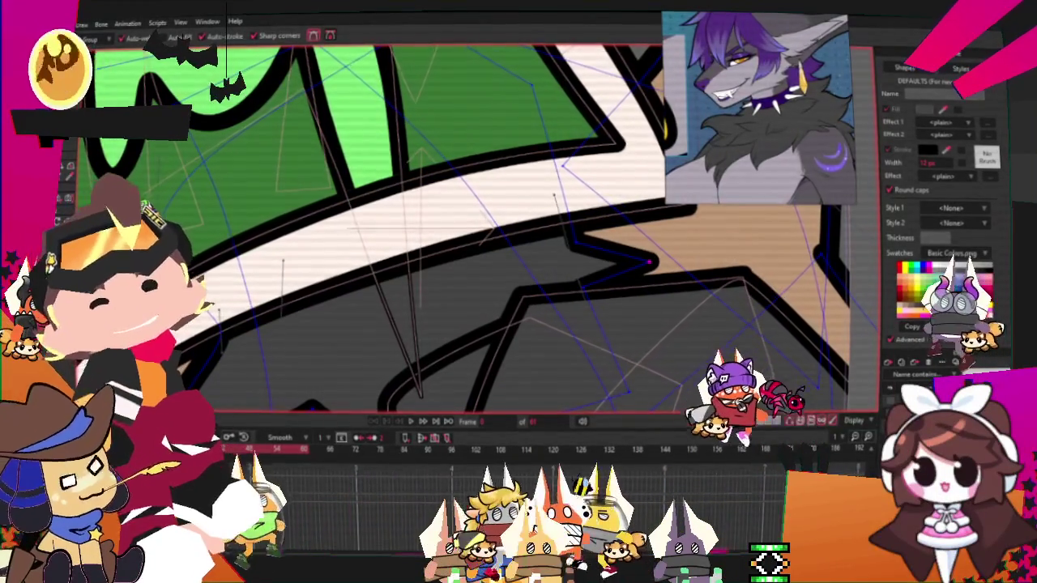
pyautogui.press('t')
pyautogui.click(620, 151)
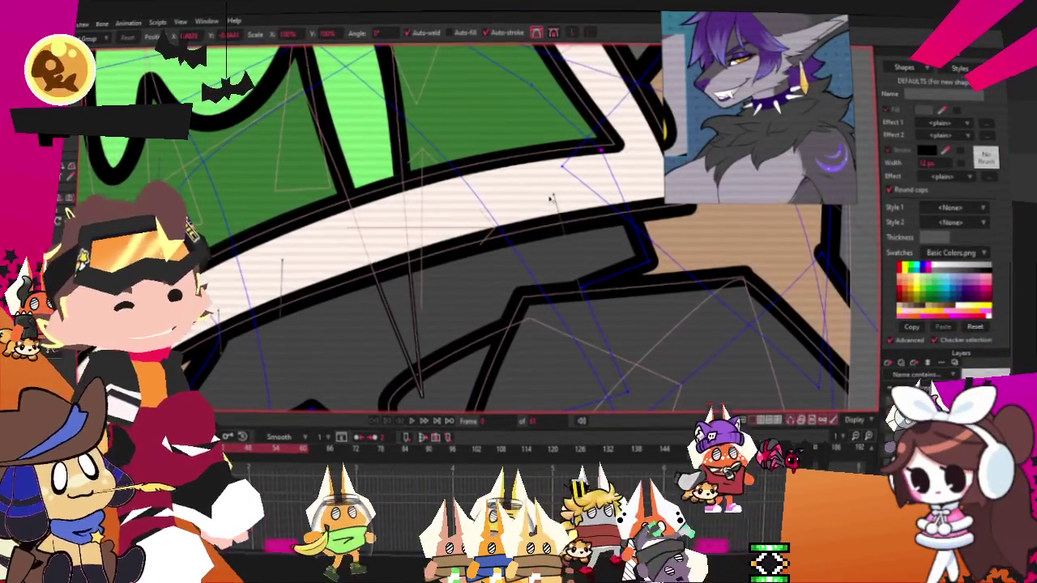
pyautogui.scroll(-3, 550, 198)
pyautogui.scroll(3, 549, 198)
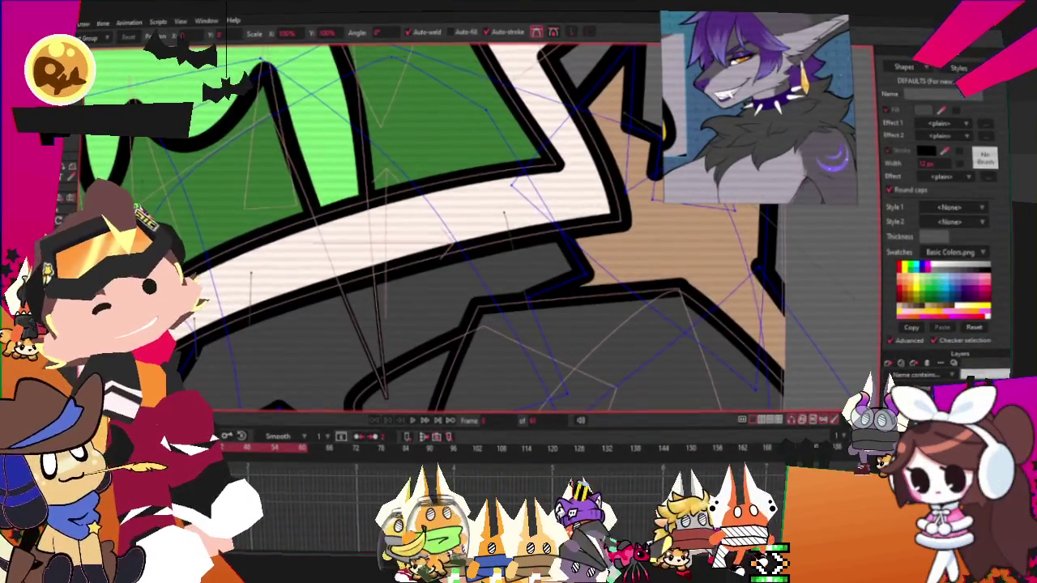
pyautogui.press('c')
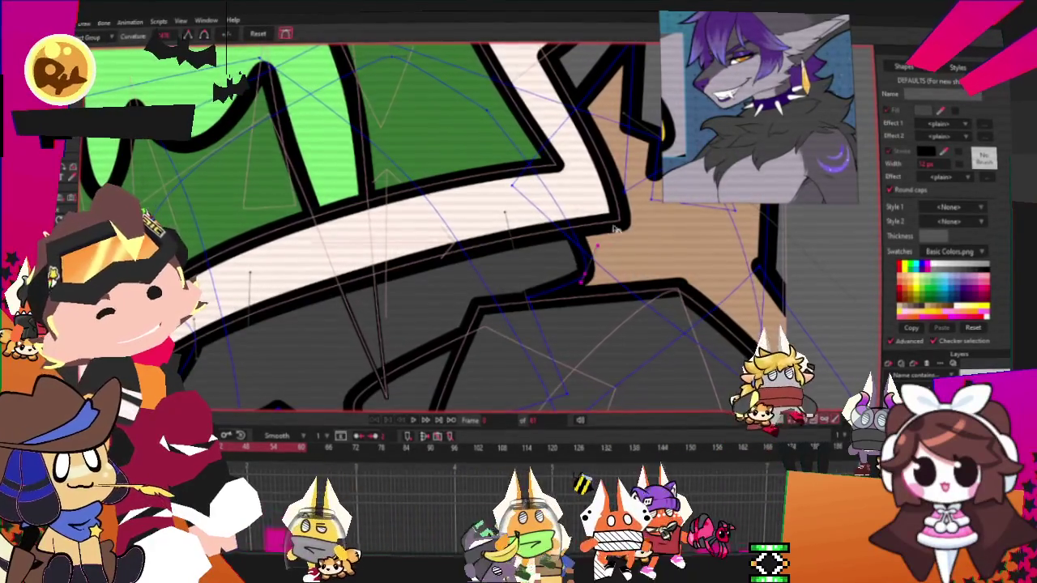
pyautogui.scroll(-2, 582, 268)
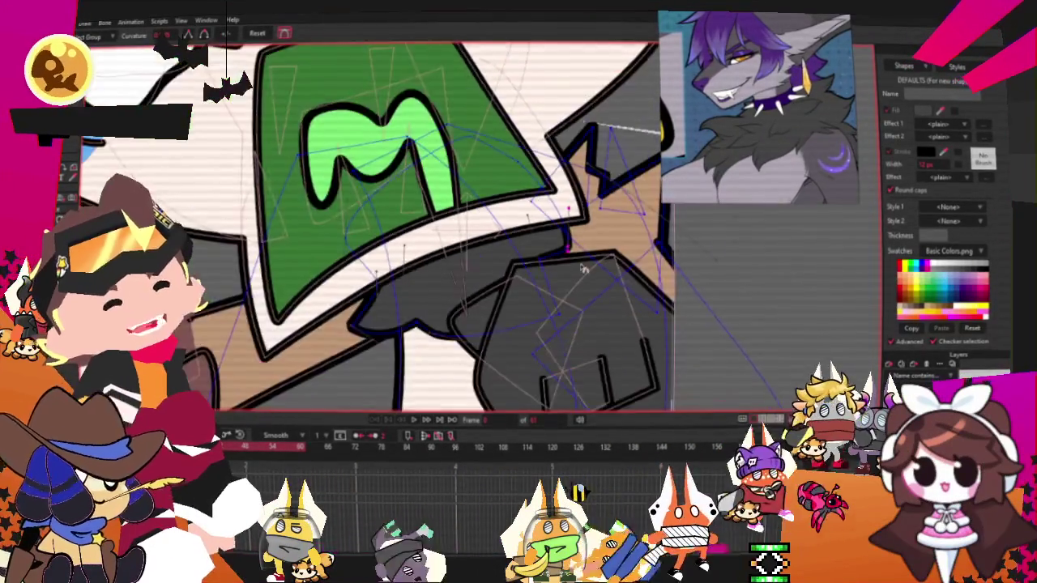
pyautogui.scroll(2, 583, 268)
pyautogui.press('t')
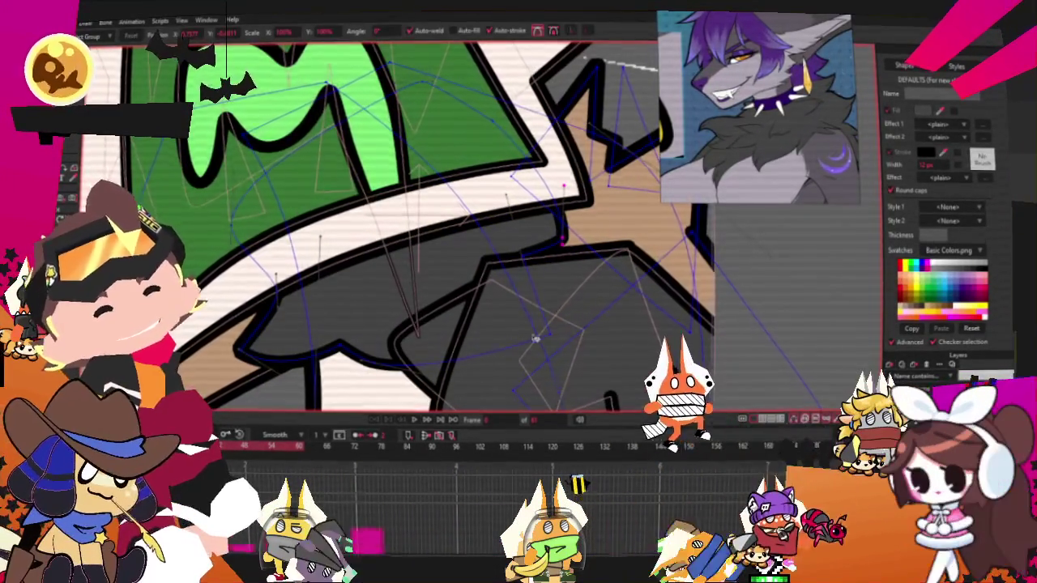
pyautogui.scroll(2, 567, 197)
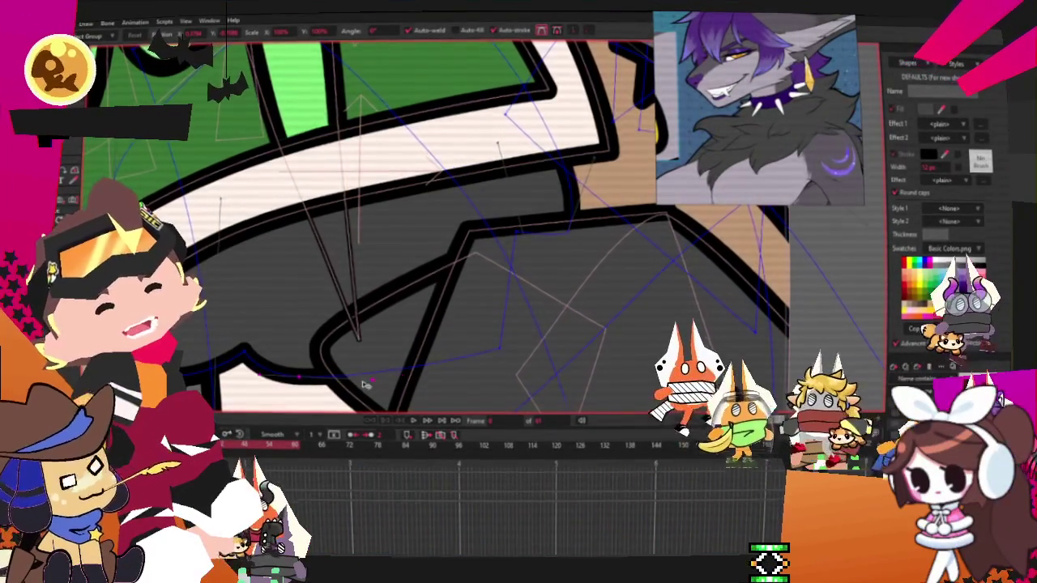
pyautogui.scroll(-3, 371, 374)
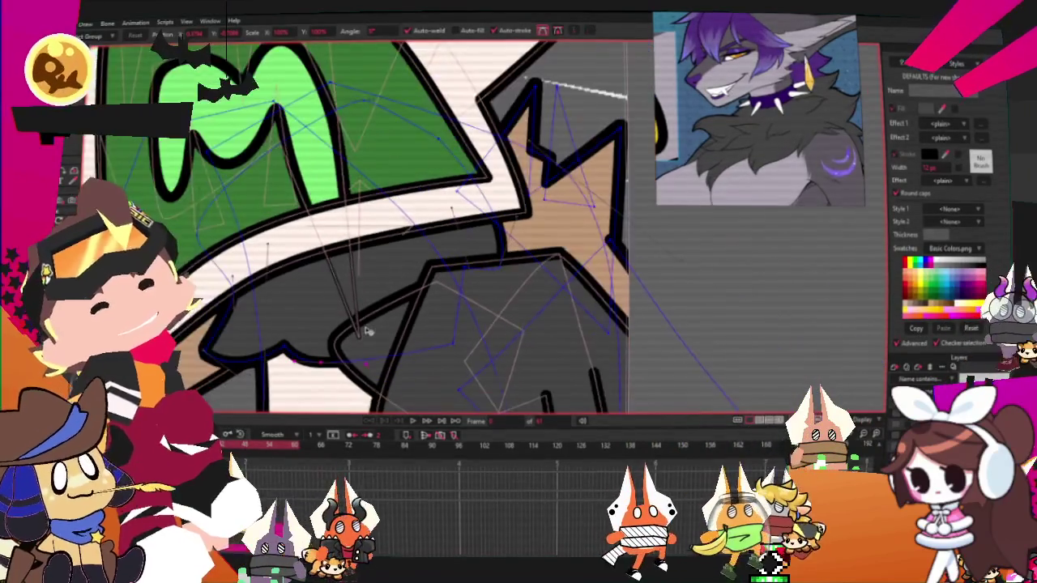
pyautogui.scroll(-2, 367, 320)
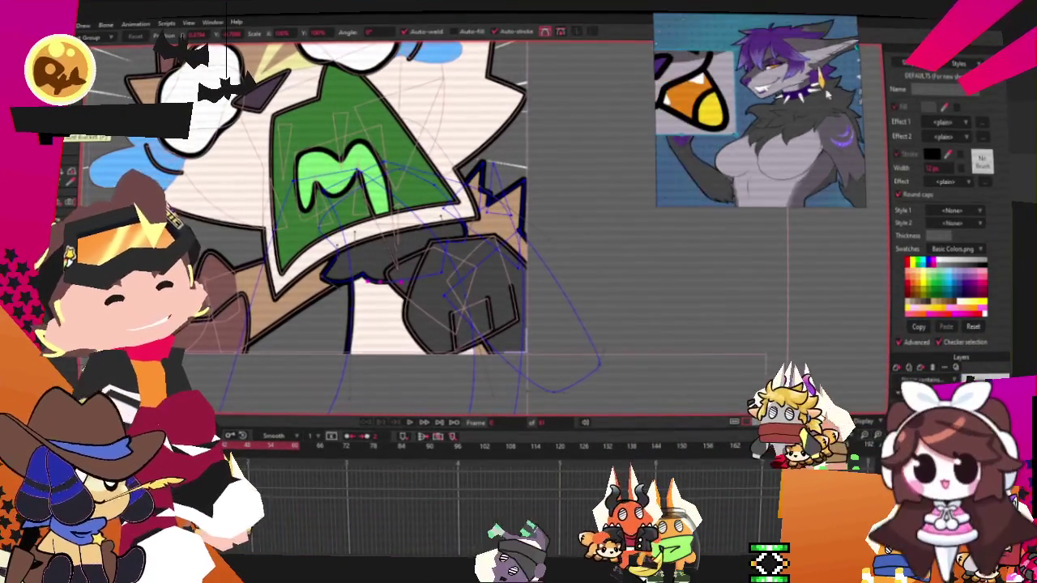
pyautogui.scroll(-2, 348, 259)
pyautogui.scroll(1, 297, 146)
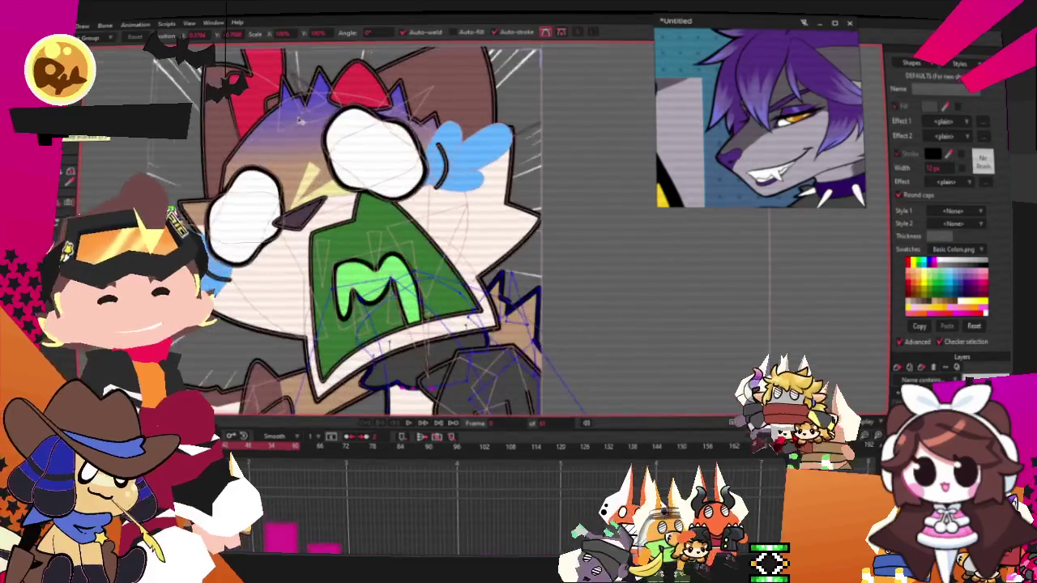
pyautogui.scroll(1, 297, 146)
pyautogui.scroll(1, 297, 146)
pyautogui.scroll(1, 297, 146)
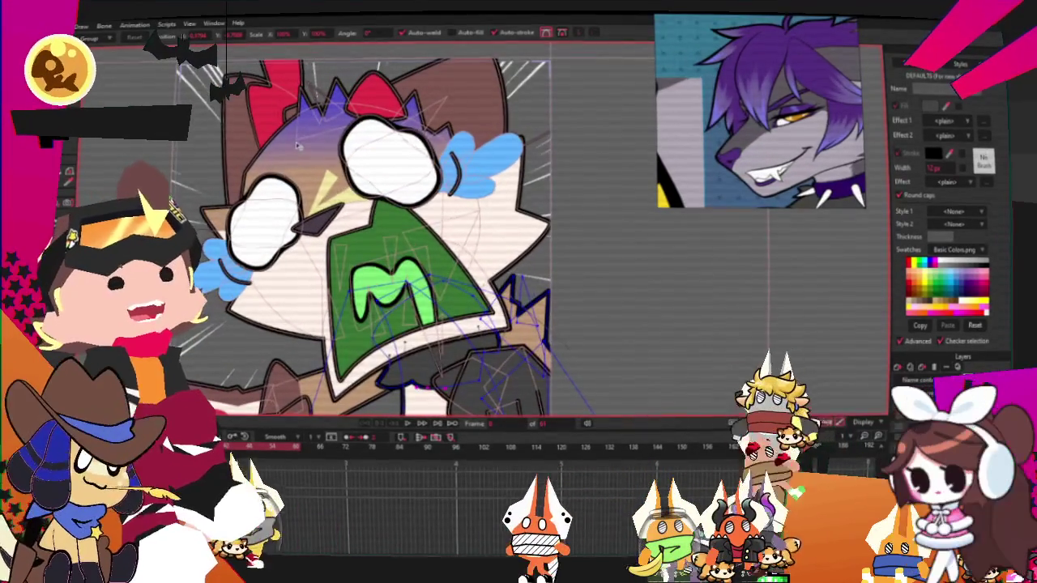
pyautogui.scroll(1, 297, 145)
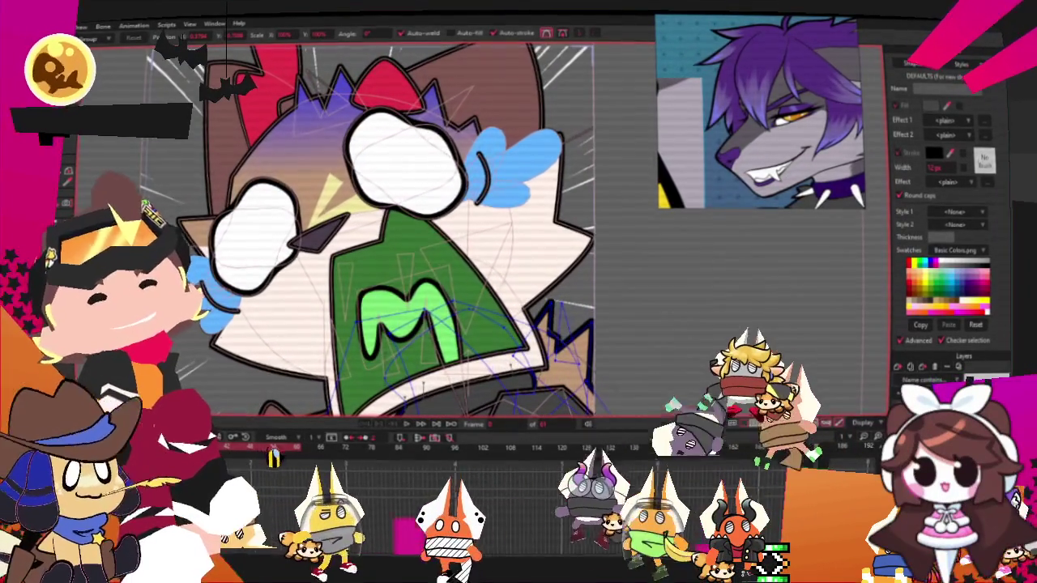
pyautogui.scroll(-2, 478, 214)
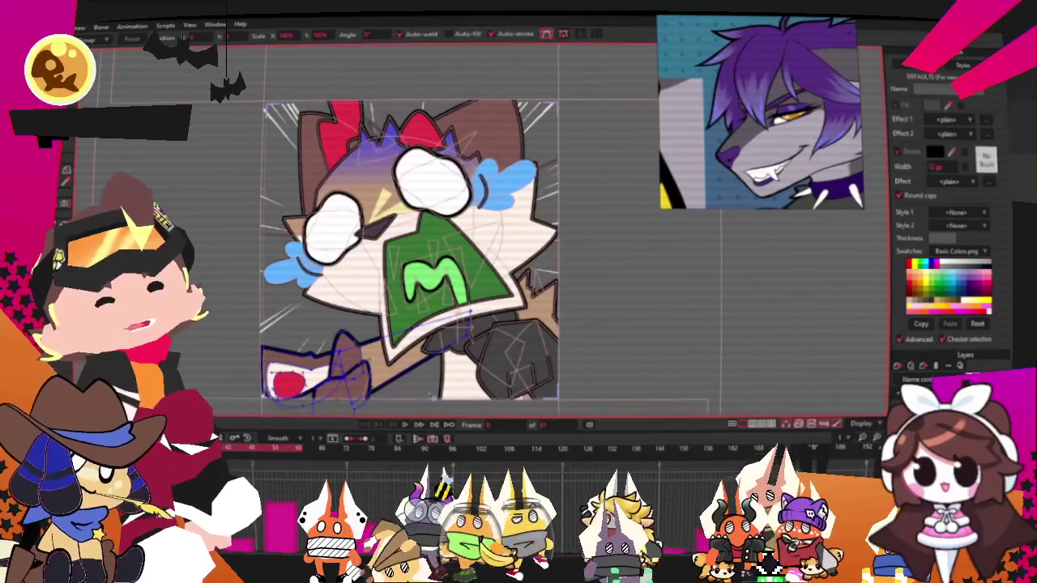
pyautogui.click(348, 356)
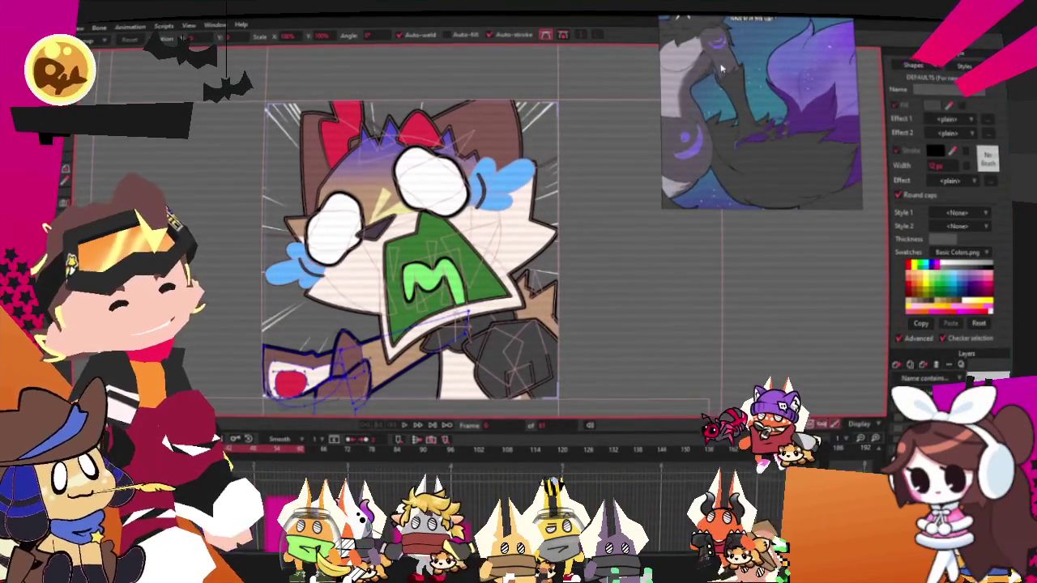
# Step: Select the brown lower-left shape with Select Shape and fill it grey to match the fur
pyautogui.scroll(-2, 358, 191)
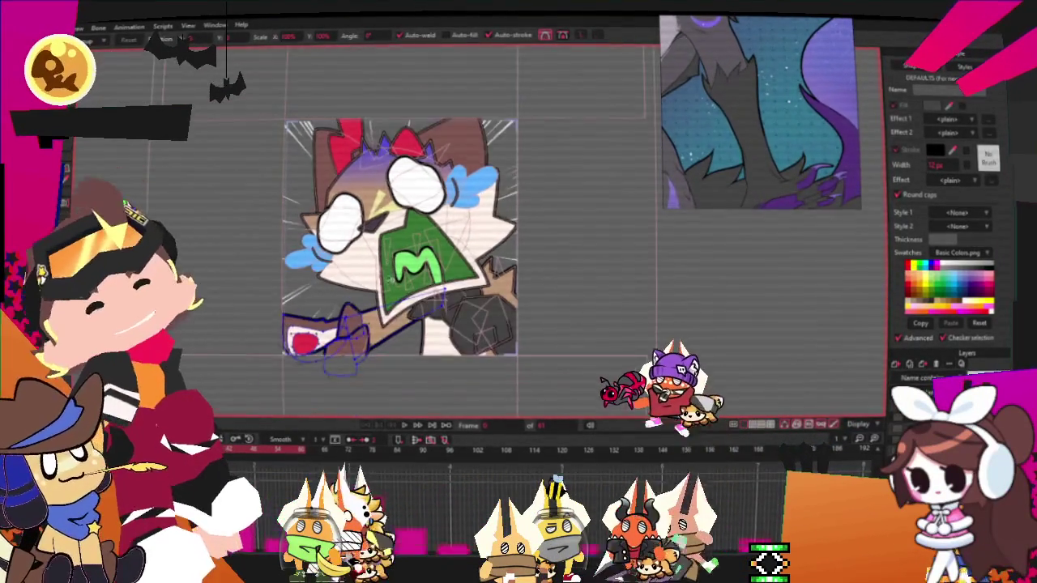
pyautogui.scroll(3, 338, 326)
pyautogui.press('g')
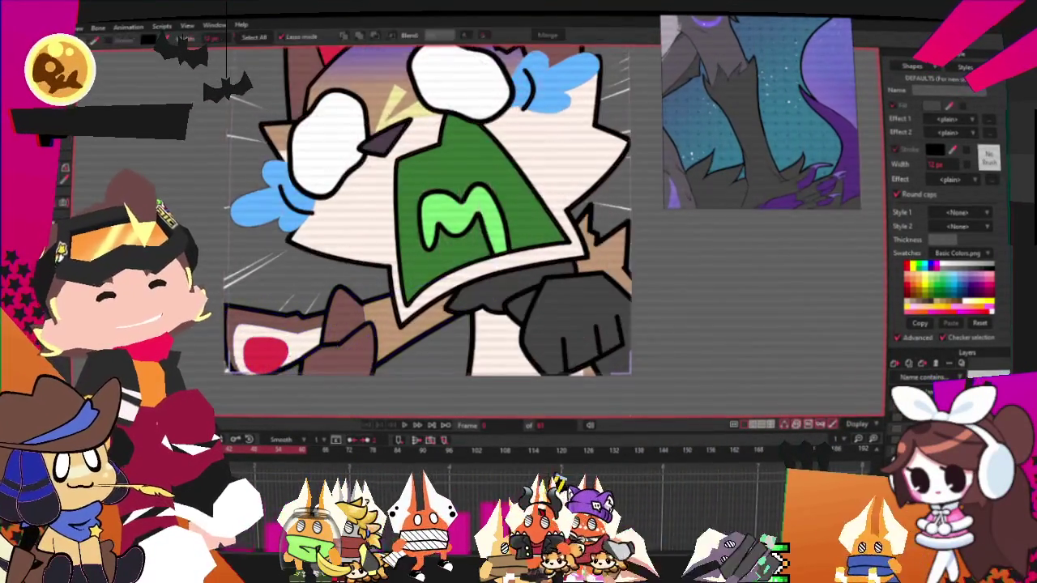
pyautogui.scroll(2, 382, 335)
pyautogui.scroll(1, 382, 336)
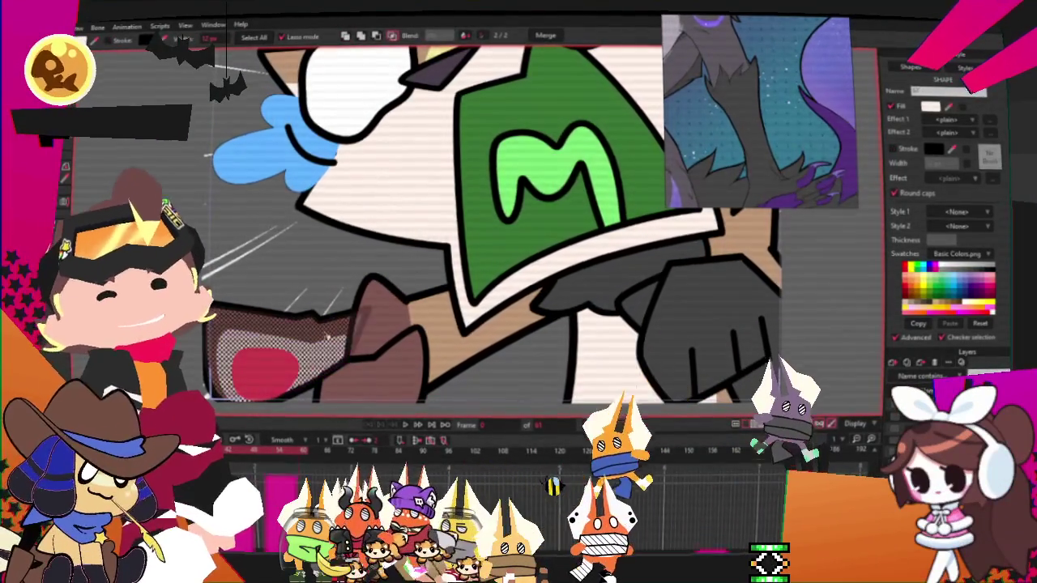
pyautogui.click(395, 370)
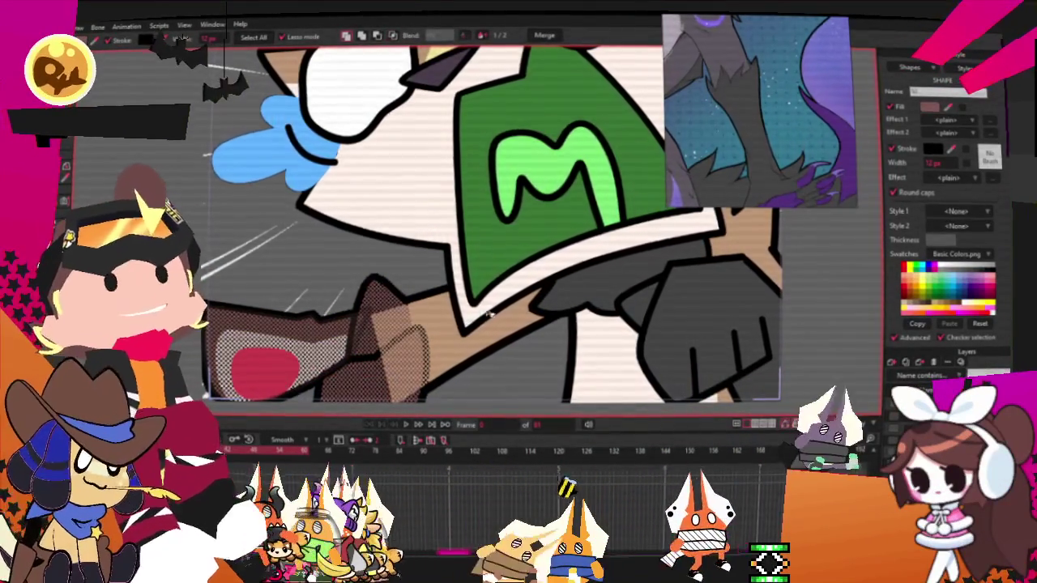
pyautogui.scroll(-2, 567, 304)
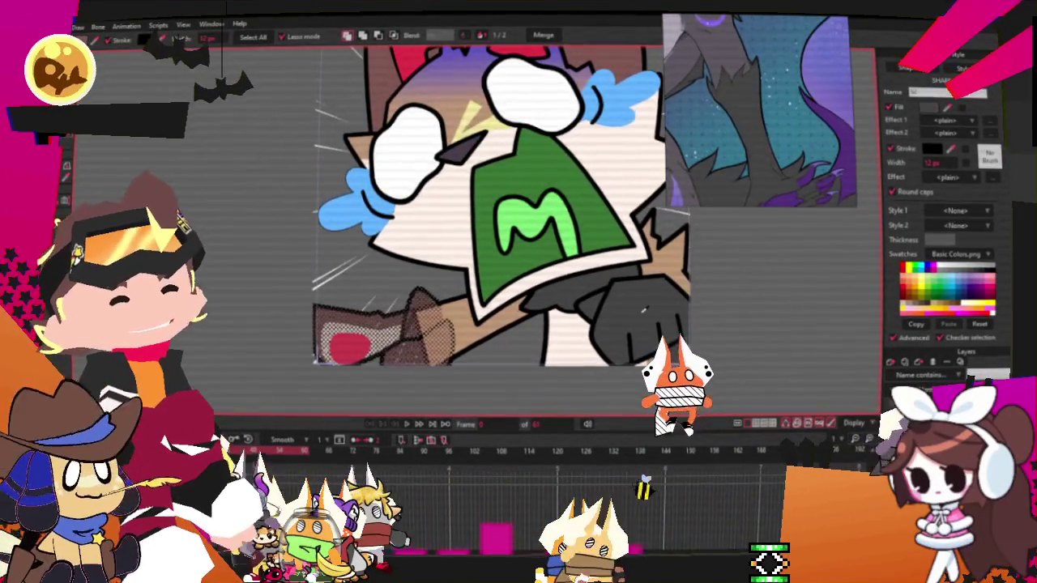
pyautogui.scroll(2, 645, 262)
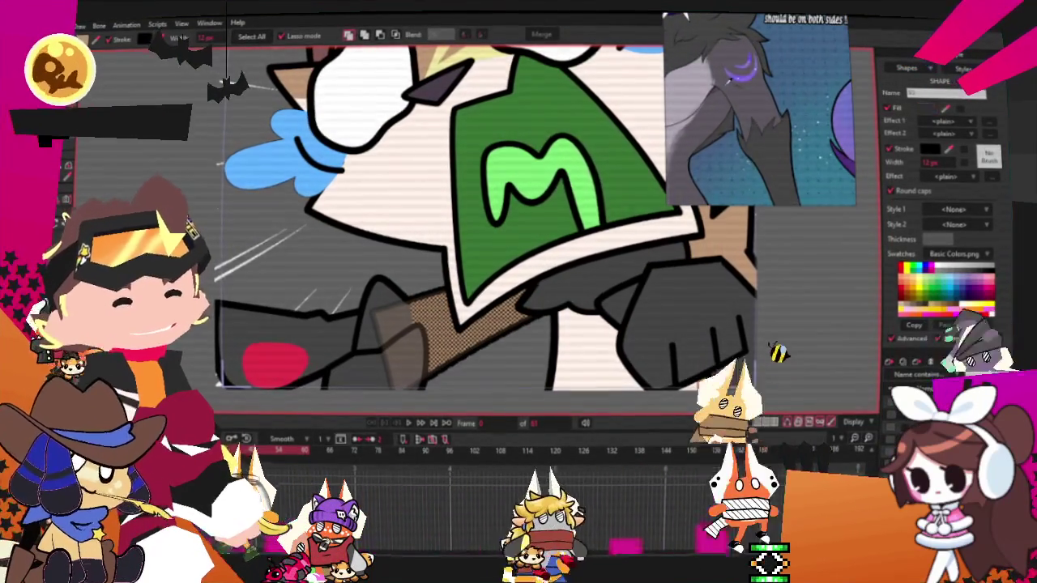
pyautogui.scroll(-2, 270, 238)
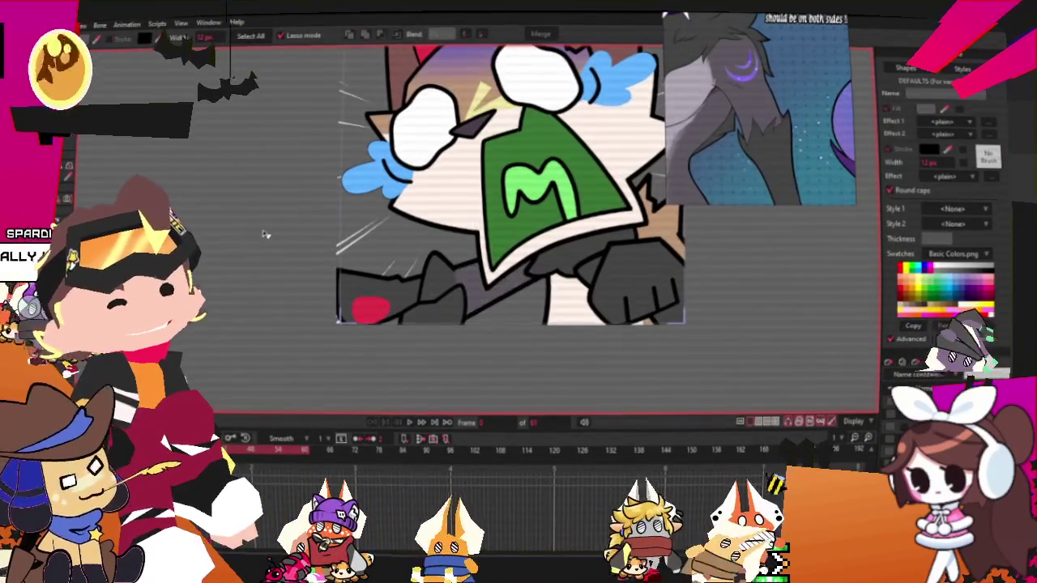
pyautogui.scroll(2, 523, 273)
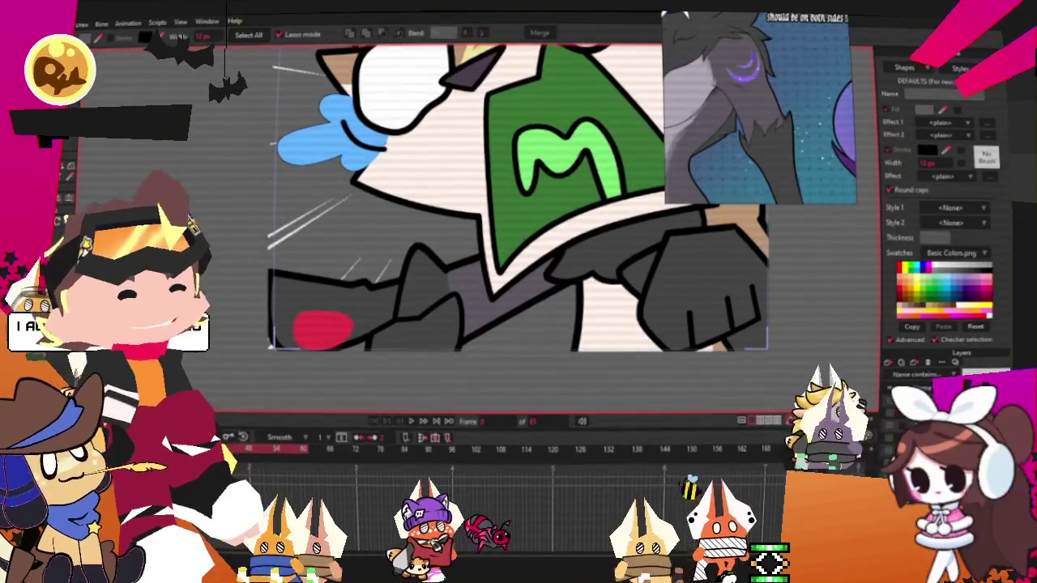
pyautogui.press('a')
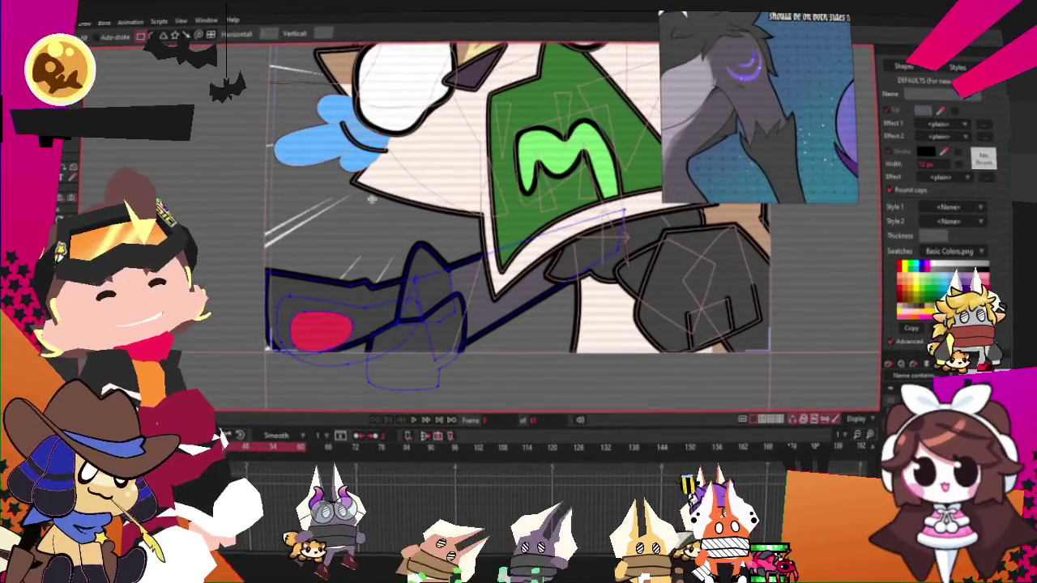
pyautogui.scroll(2, 486, 243)
pyautogui.moveTo(444, 267); pyautogui.dragTo(563, 409)
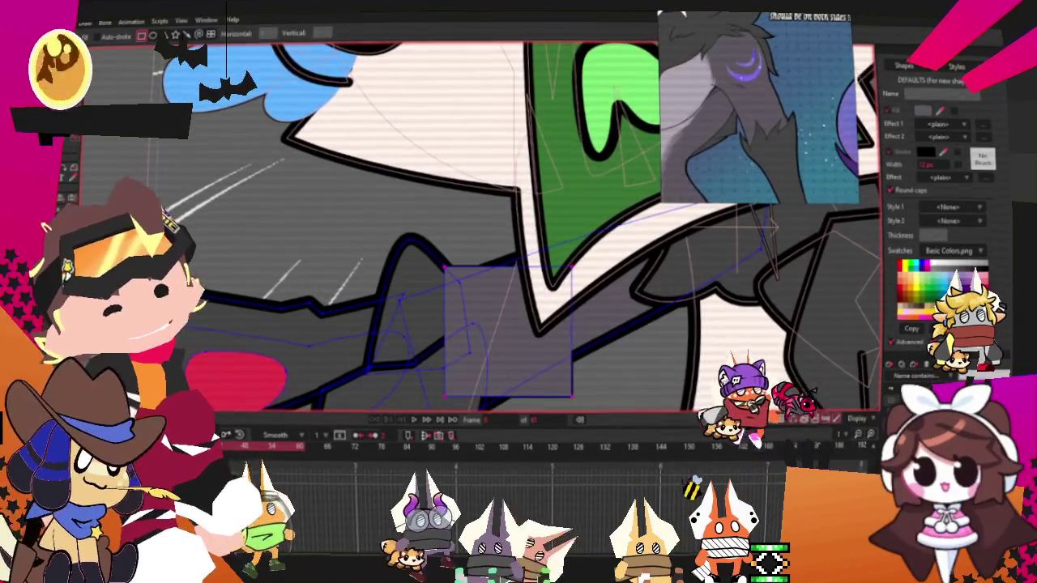
pyautogui.press('u')
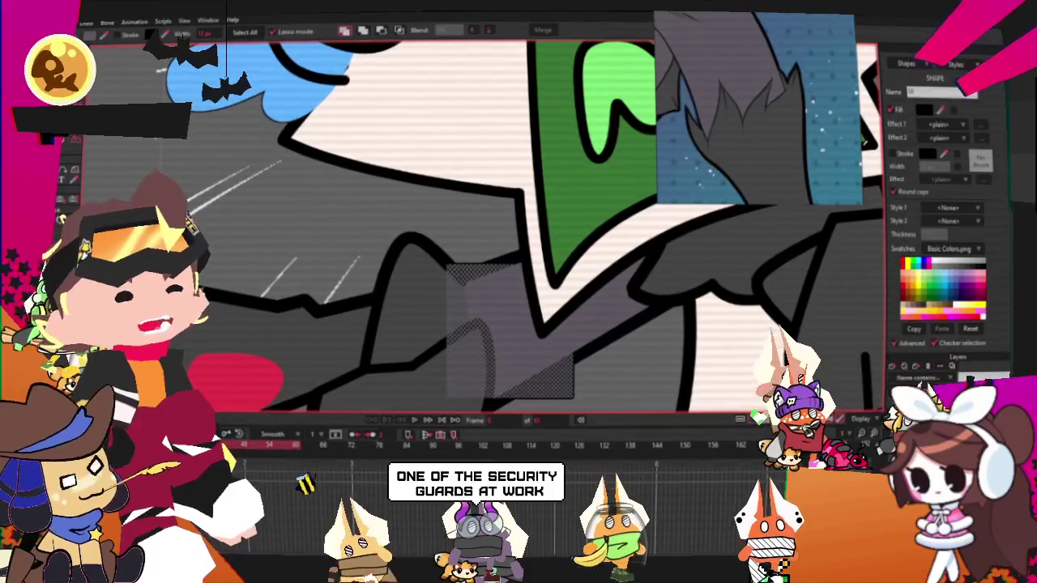
pyautogui.scroll(-3, 770, 165)
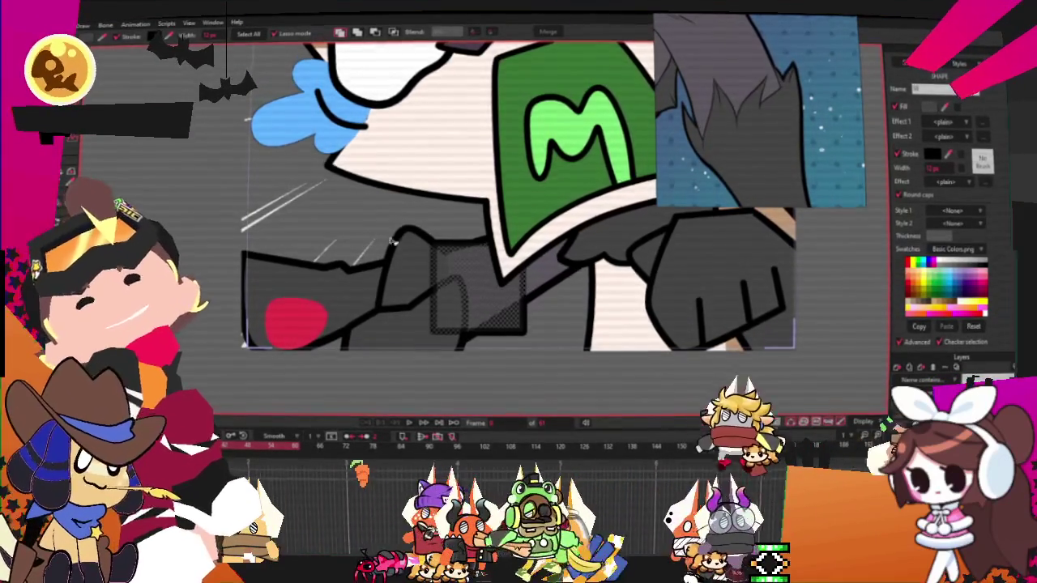
pyautogui.scroll(1, 386, 232)
pyautogui.click(463, 267)
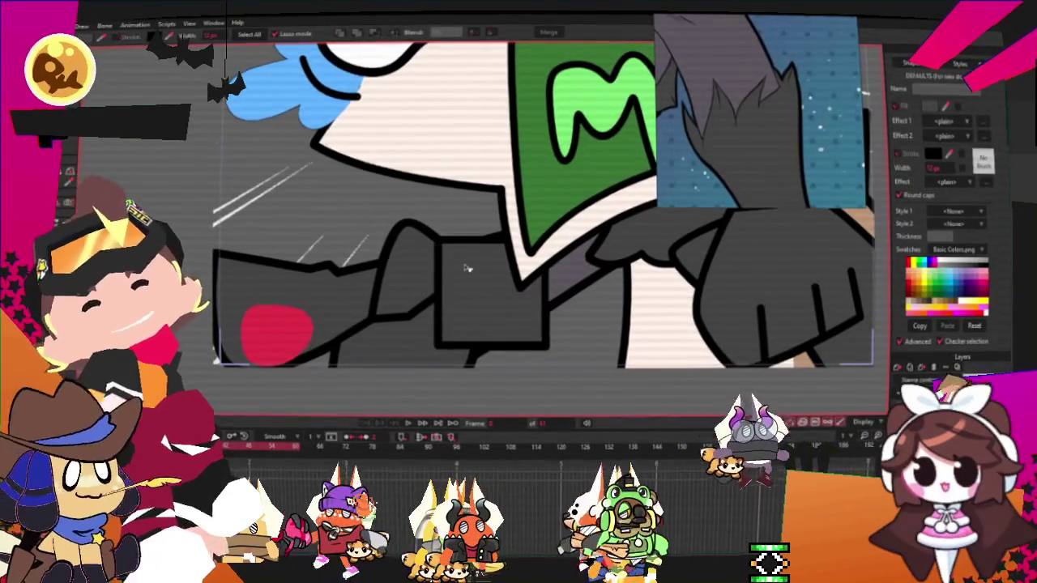
pyautogui.click(460, 251)
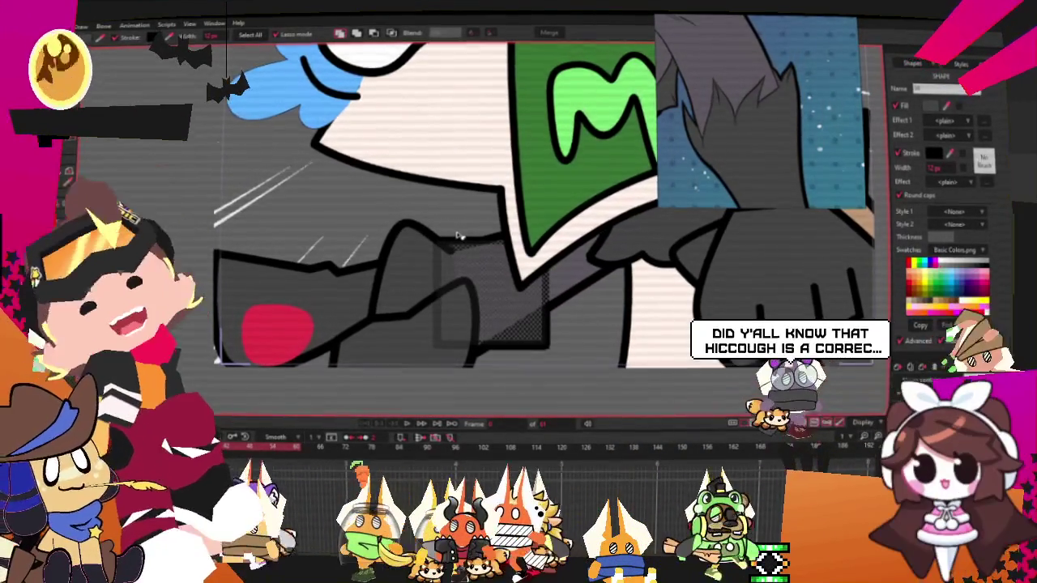
pyautogui.click(209, 223)
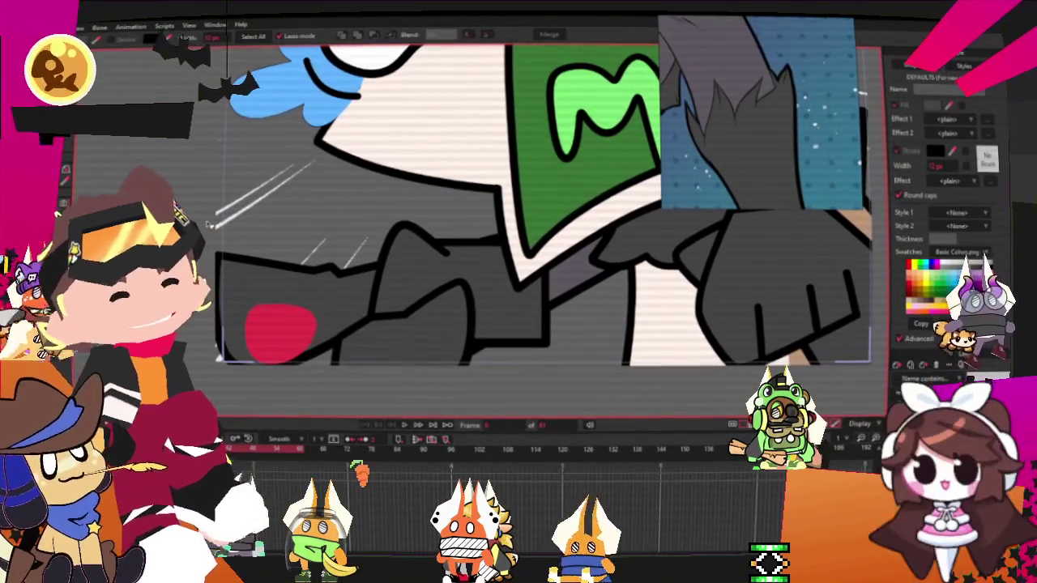
pyautogui.scroll(3, 567, 299)
pyautogui.press('t')
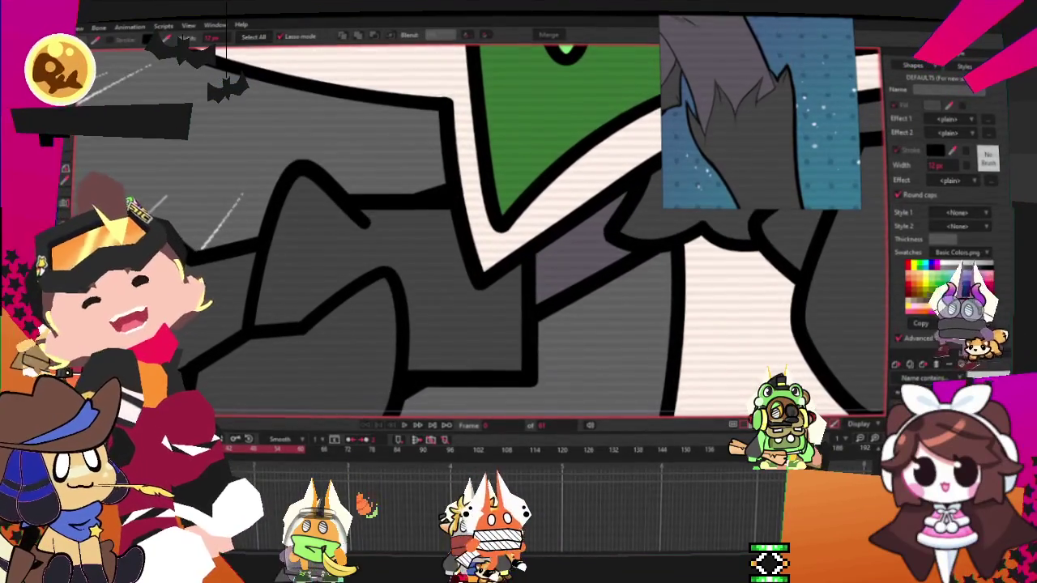
# Step: Move a fur outline corner point and pull a line end up into a new spiky peak
pyautogui.scroll(2, 320, 203)
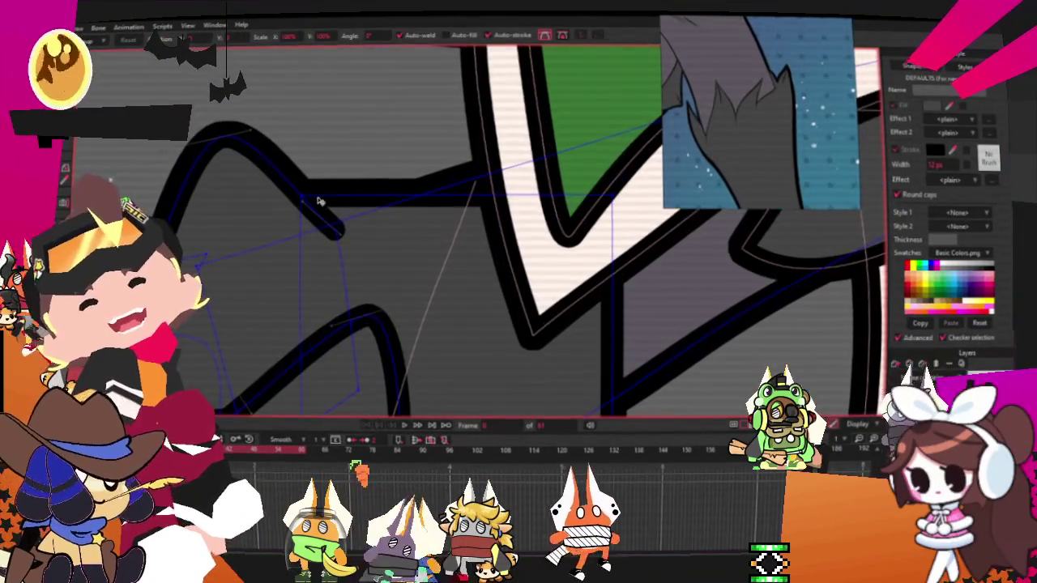
pyautogui.moveTo(304, 199); pyautogui.dragTo(331, 229)
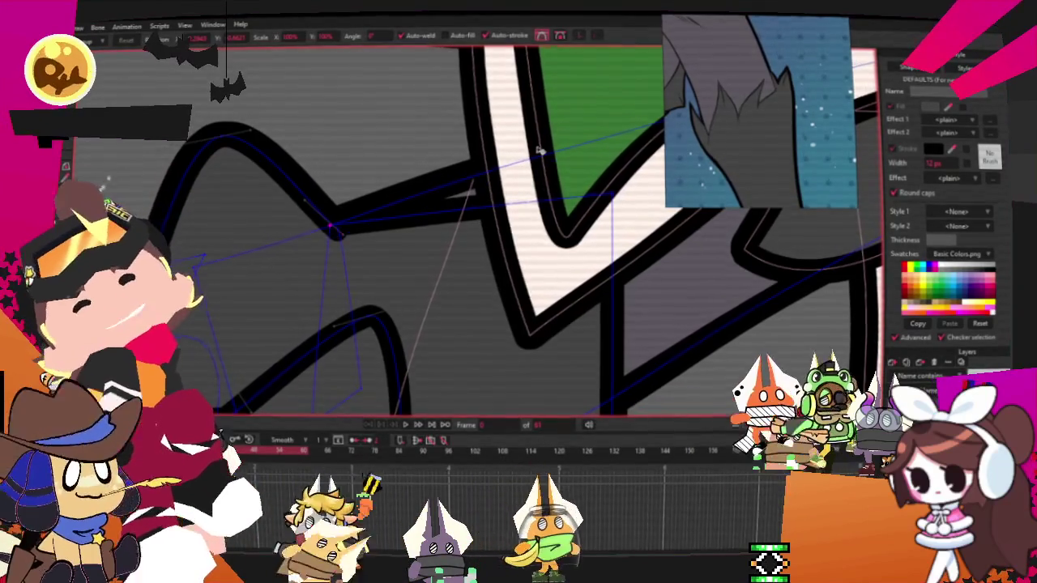
pyautogui.scroll(-1, 492, 189)
pyautogui.moveTo(488, 176); pyautogui.dragTo(477, 109)
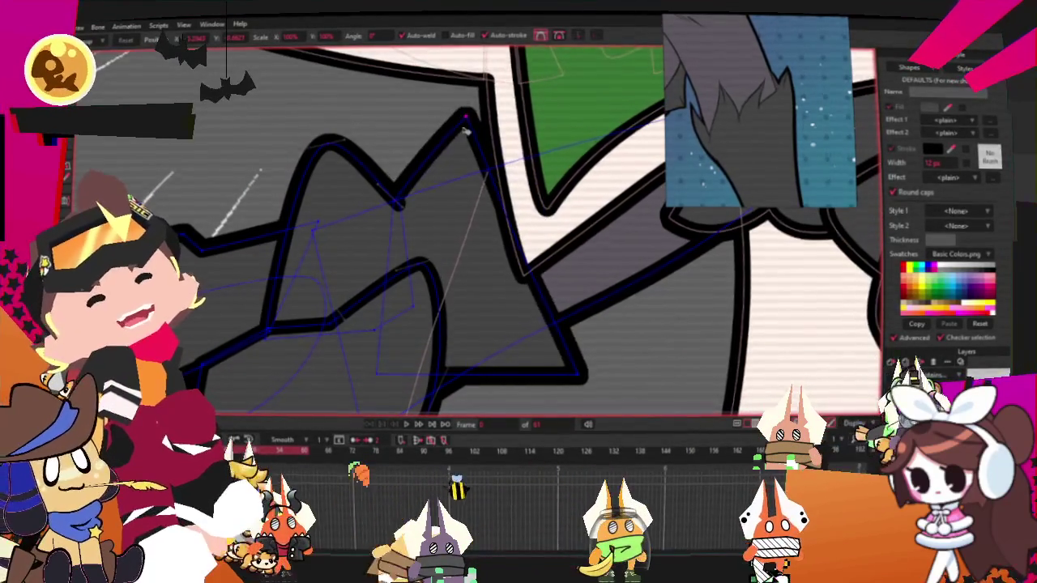
pyautogui.scroll(1, 410, 203)
pyautogui.scroll(1, 410, 202)
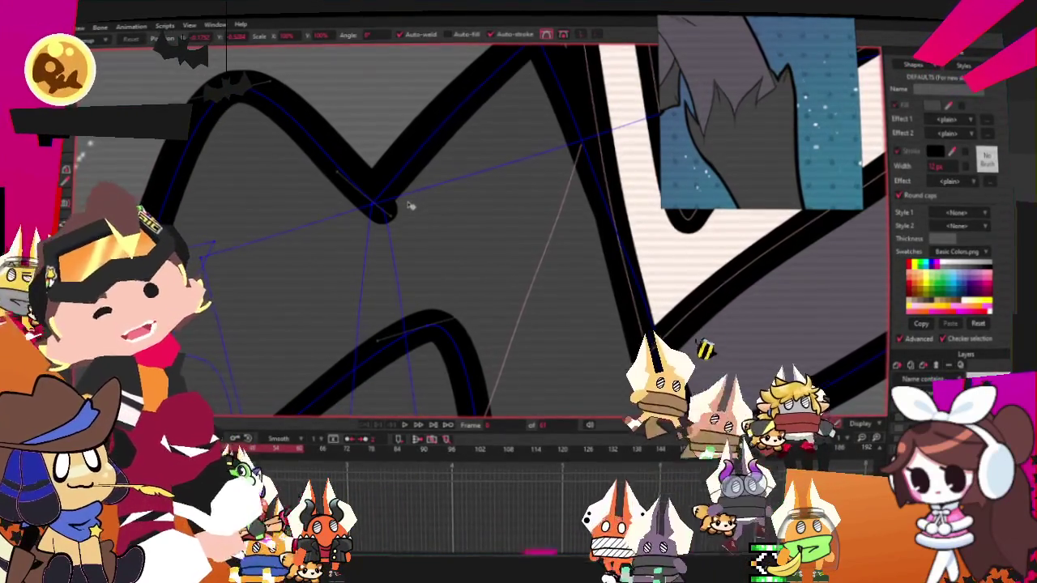
pyautogui.scroll(-3, 397, 212)
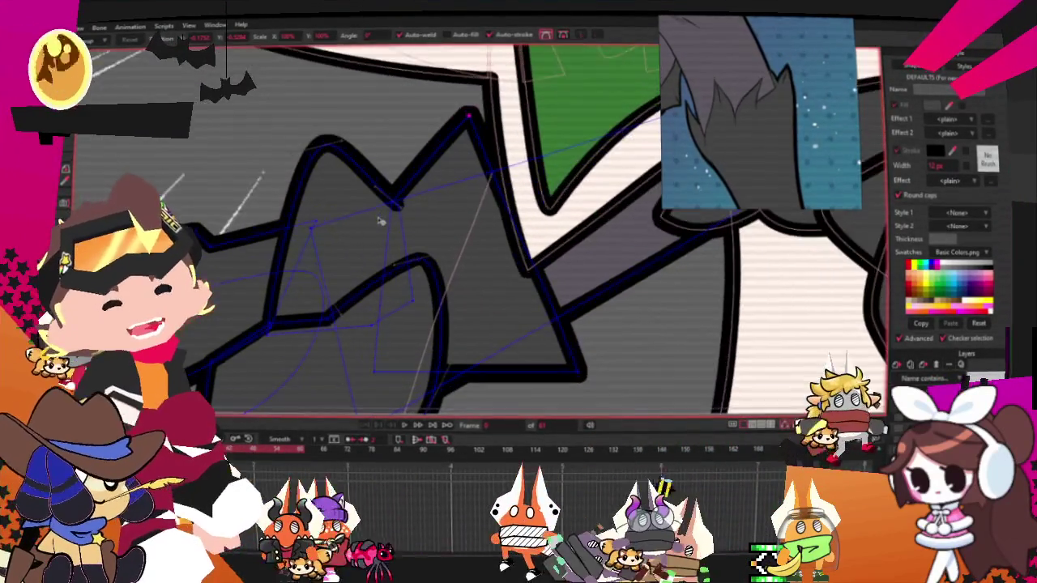
pyautogui.scroll(2, 363, 216)
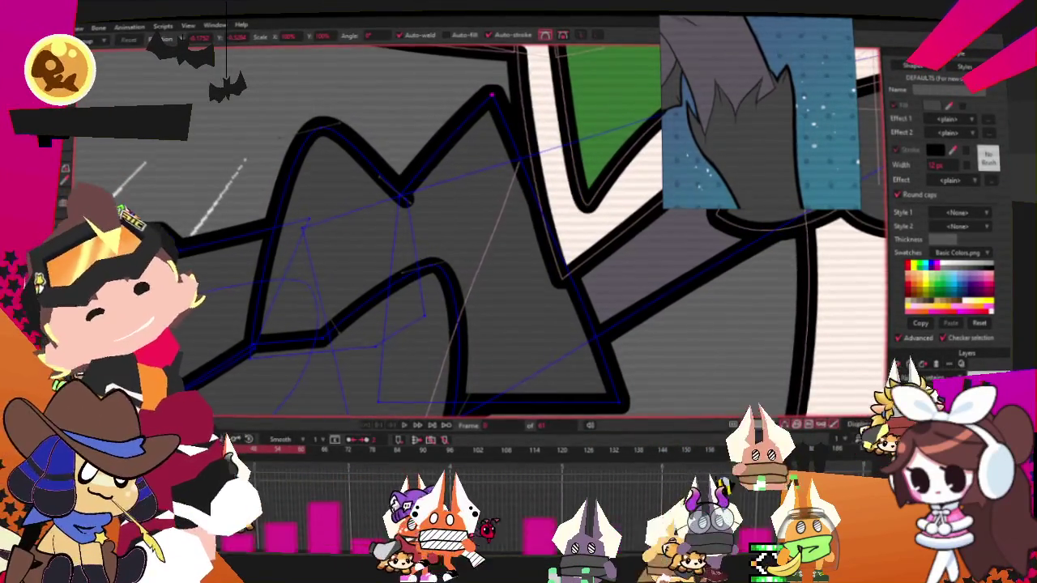
pyautogui.press('g')
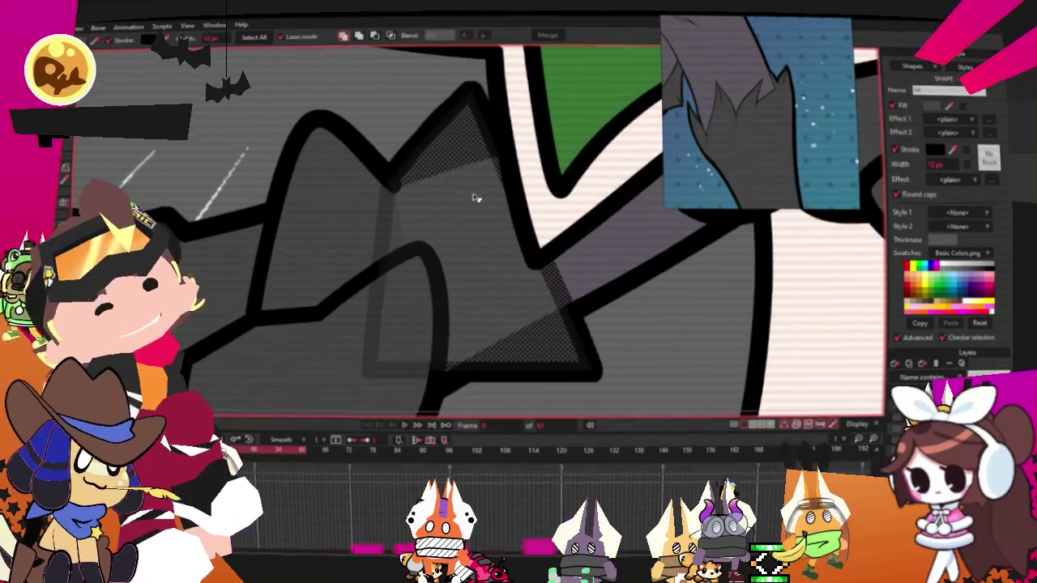
# Step: Add a point on the fur edge pulled outward and move the lower-right corner up
pyautogui.scroll(-3, 437, 174)
pyautogui.press('a')
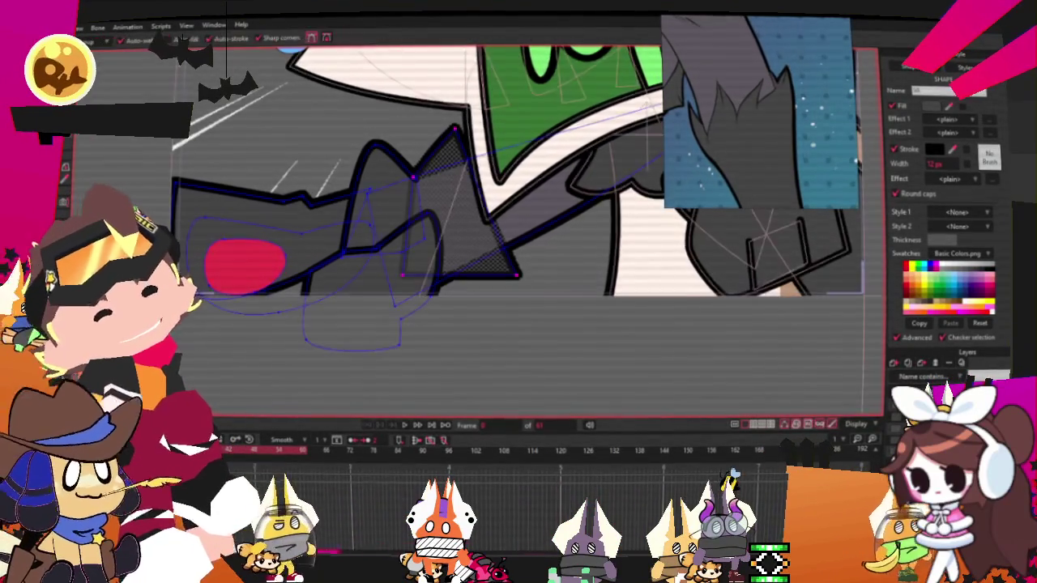
pyautogui.scroll(2, 512, 219)
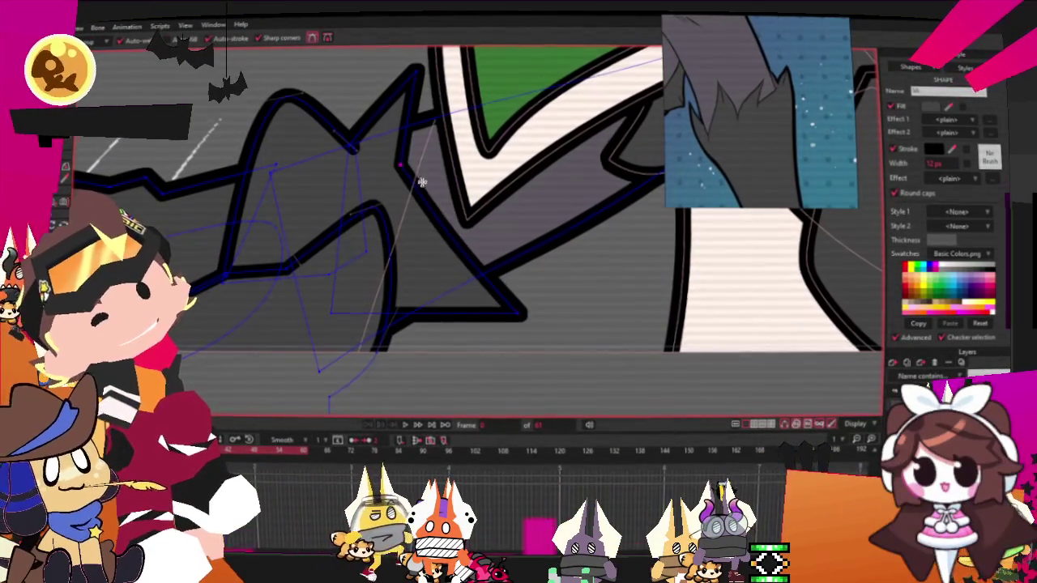
pyautogui.moveTo(424, 207); pyautogui.dragTo(555, 157)
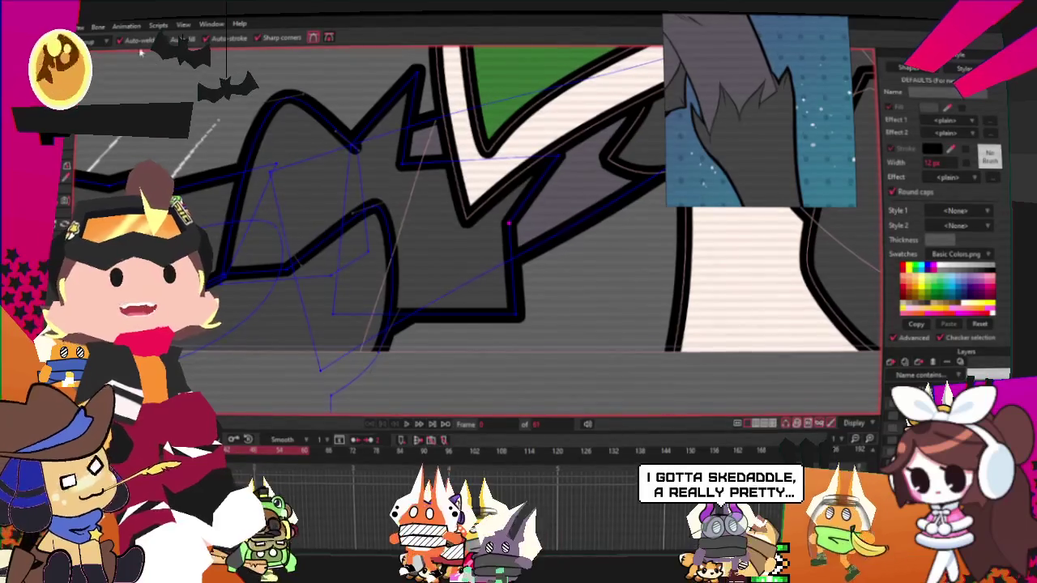
pyautogui.press('t')
pyautogui.scroll(3, 359, 312)
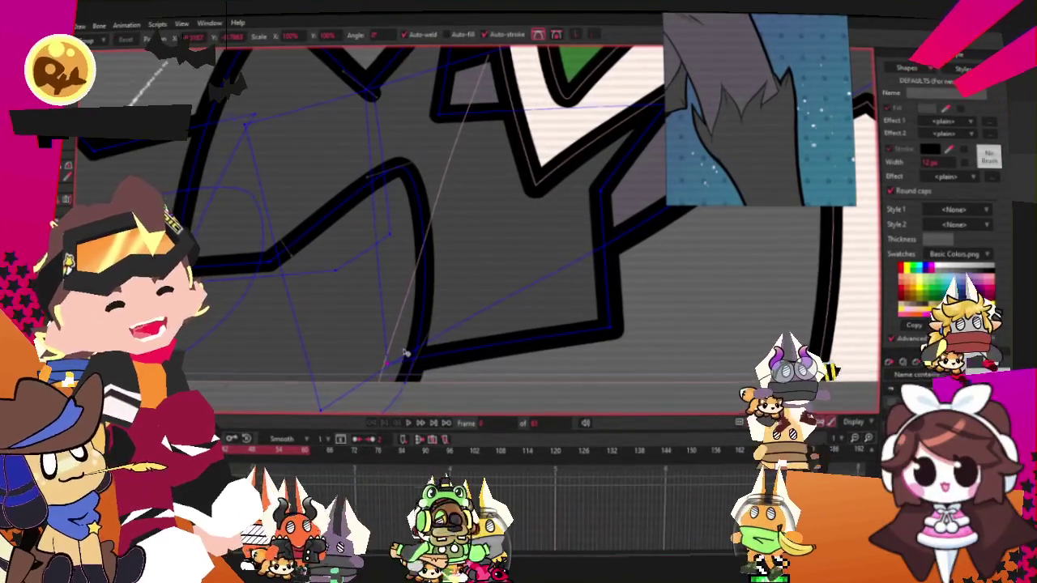
pyautogui.moveTo(617, 332)
pyautogui.mouseDown()
pyautogui.moveTo(680, 247)
pyautogui.moveTo(480, 215)
pyautogui.mouseUp()
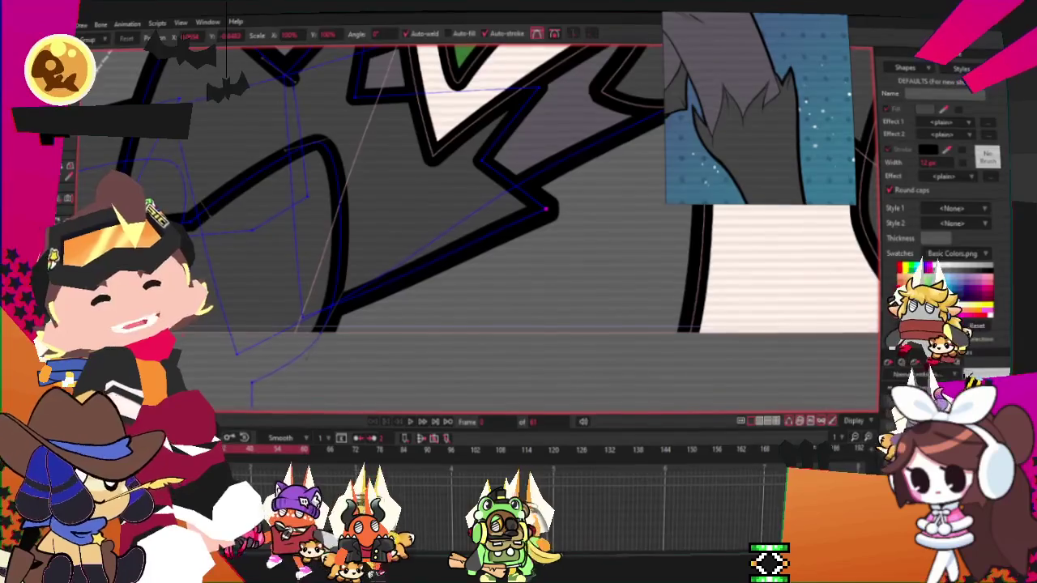
pyautogui.scroll(2, 632, 218)
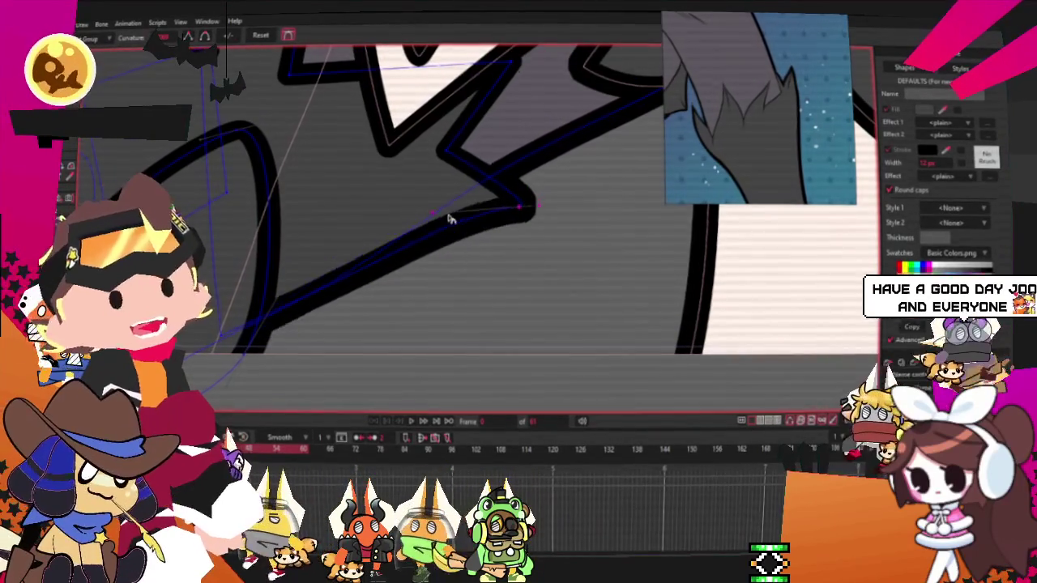
pyautogui.scroll(-1, 437, 215)
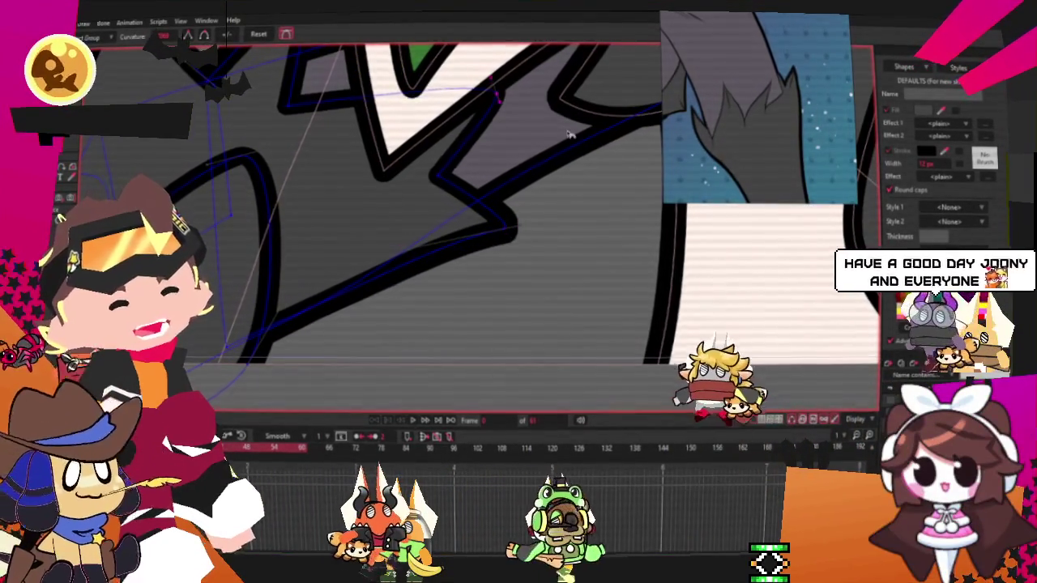
# Step: Select the top vertex of the jagged fur and bend the upper stroke further right
pyautogui.click(496, 94)
pyautogui.press('t')
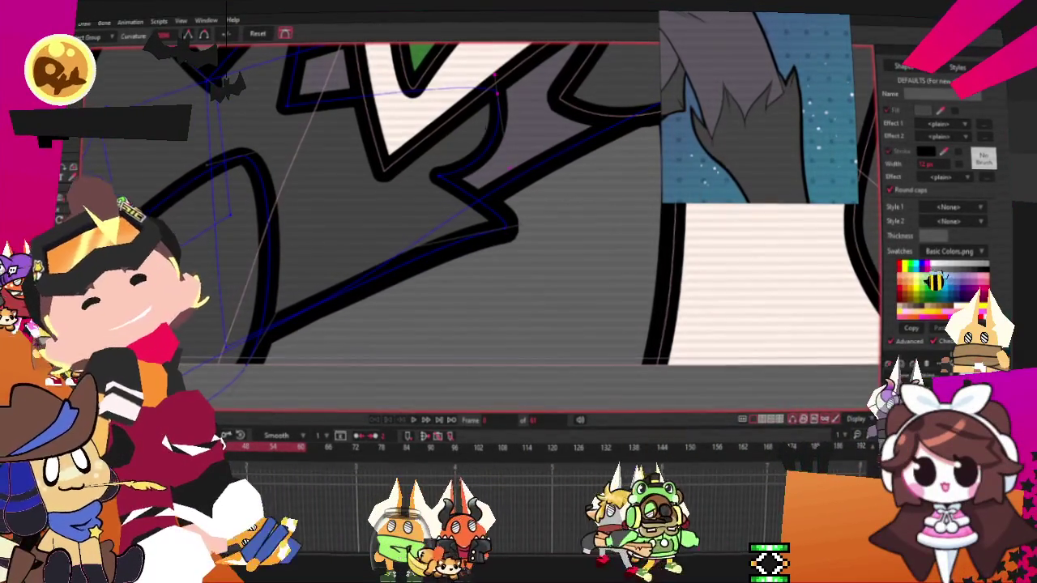
pyautogui.scroll(2, 515, 232)
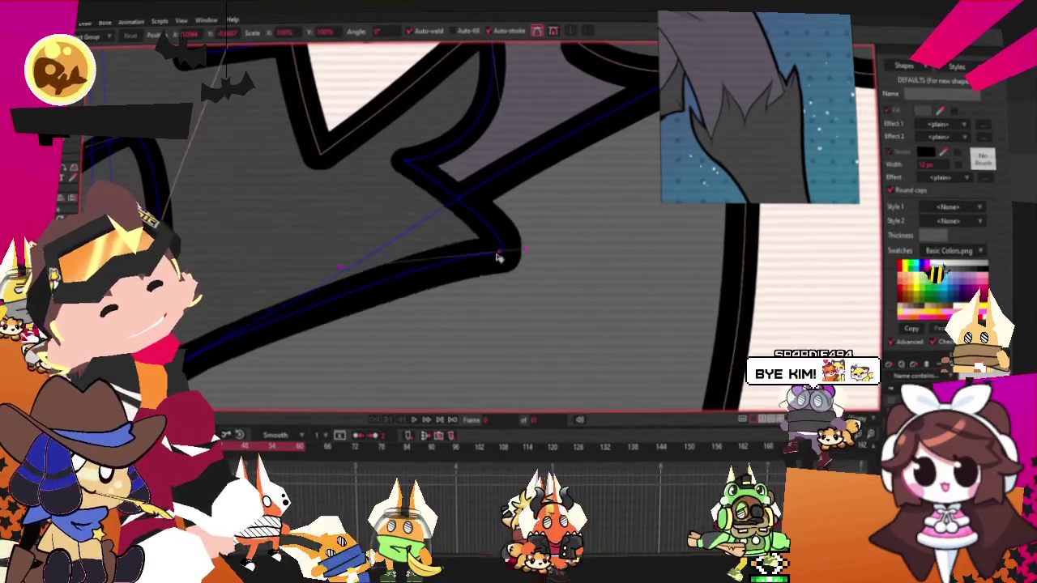
pyautogui.scroll(-2, 466, 141)
pyautogui.scroll(2, 431, 209)
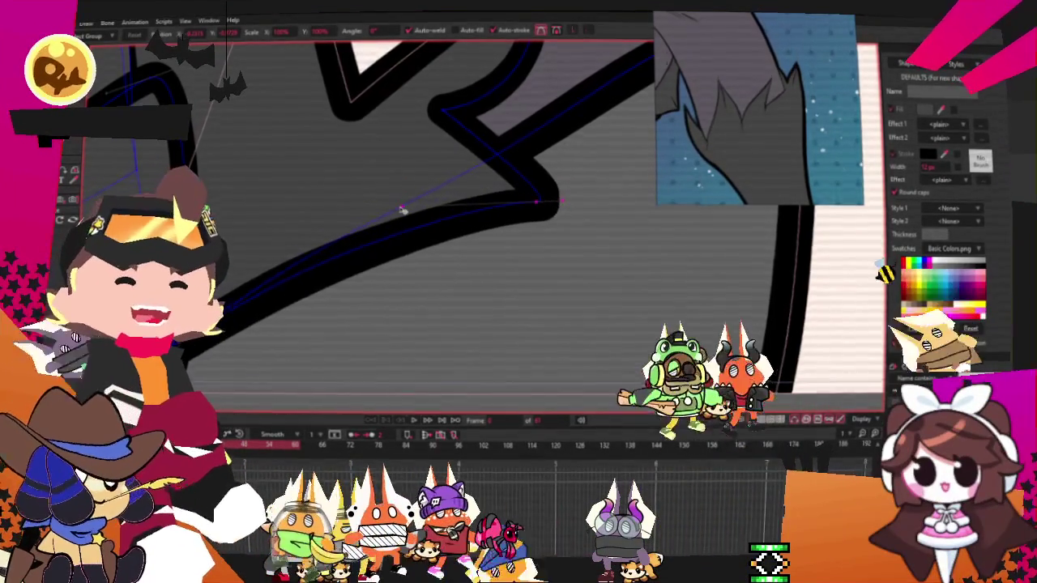
pyautogui.scroll(-2, 434, 193)
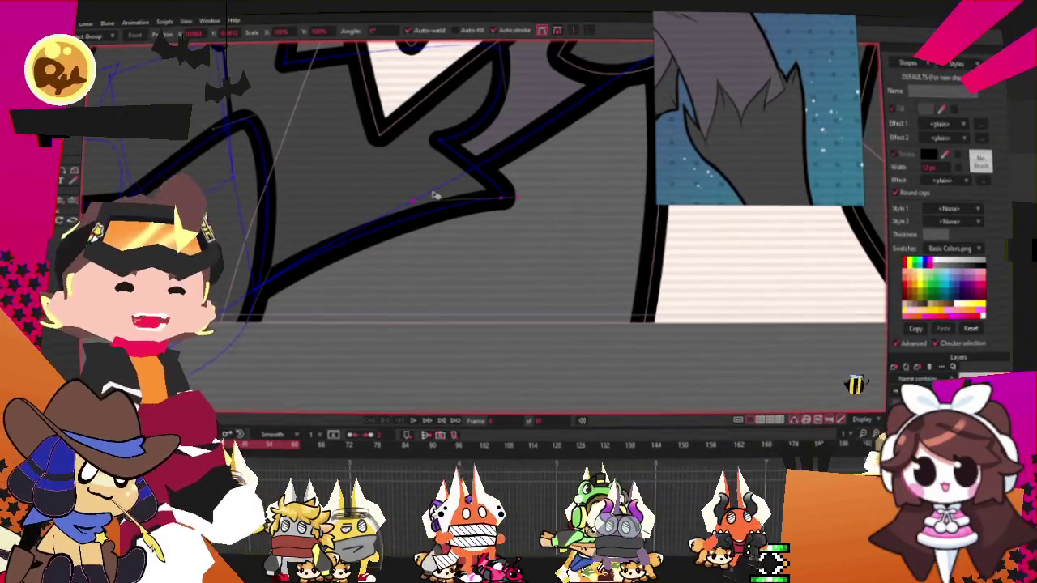
pyautogui.scroll(1, 434, 194)
pyautogui.scroll(1, 428, 127)
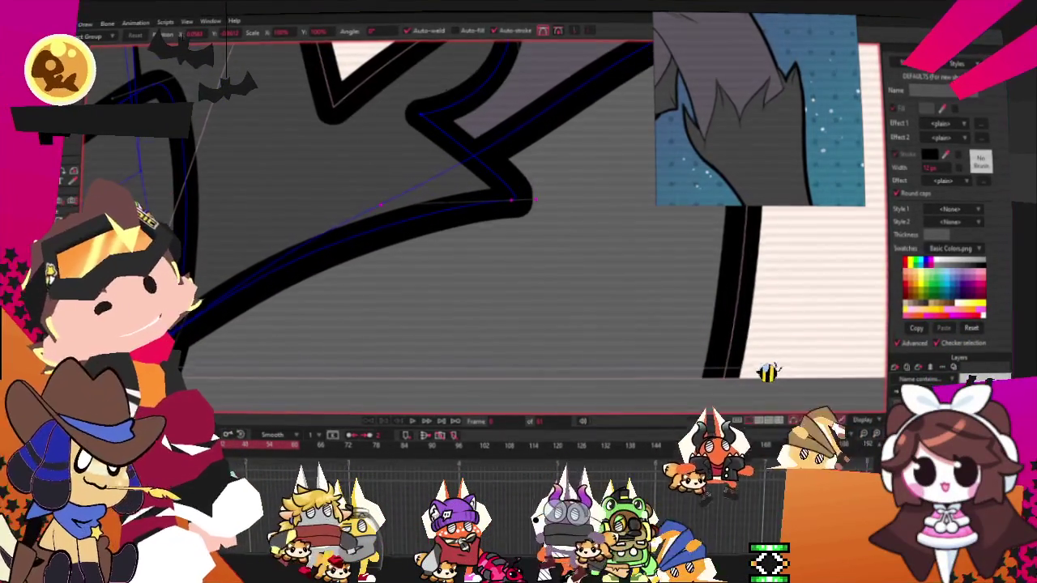
pyautogui.scroll(1, 415, 106)
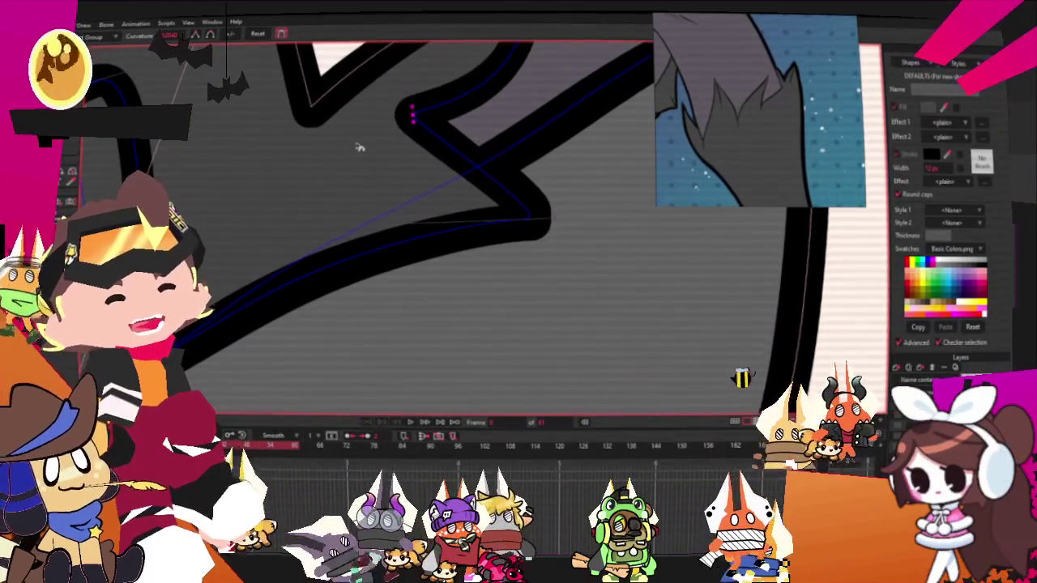
pyautogui.moveTo(413, 139); pyautogui.dragTo(532, 134)
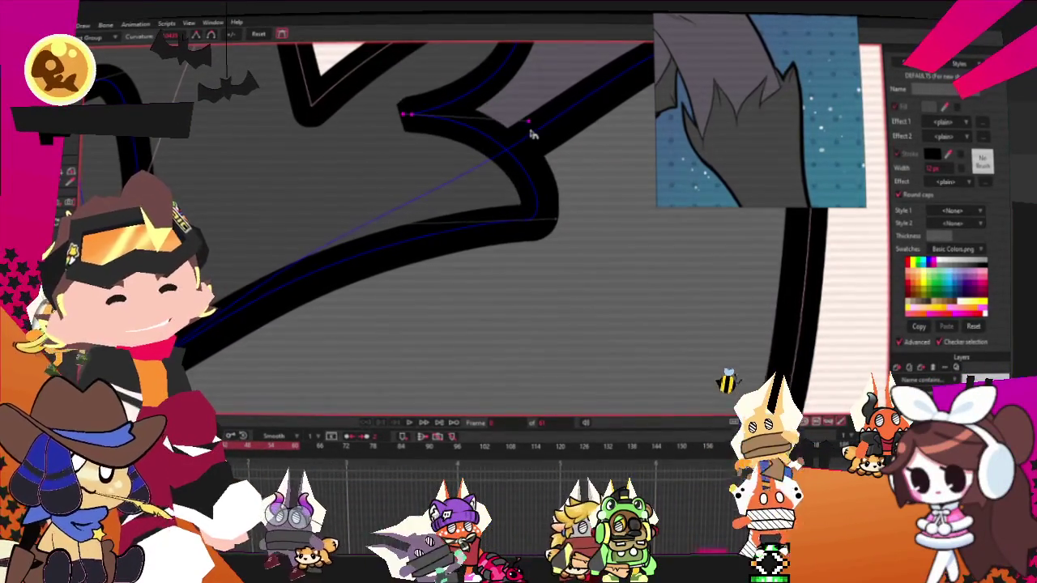
pyautogui.scroll(-3, 525, 146)
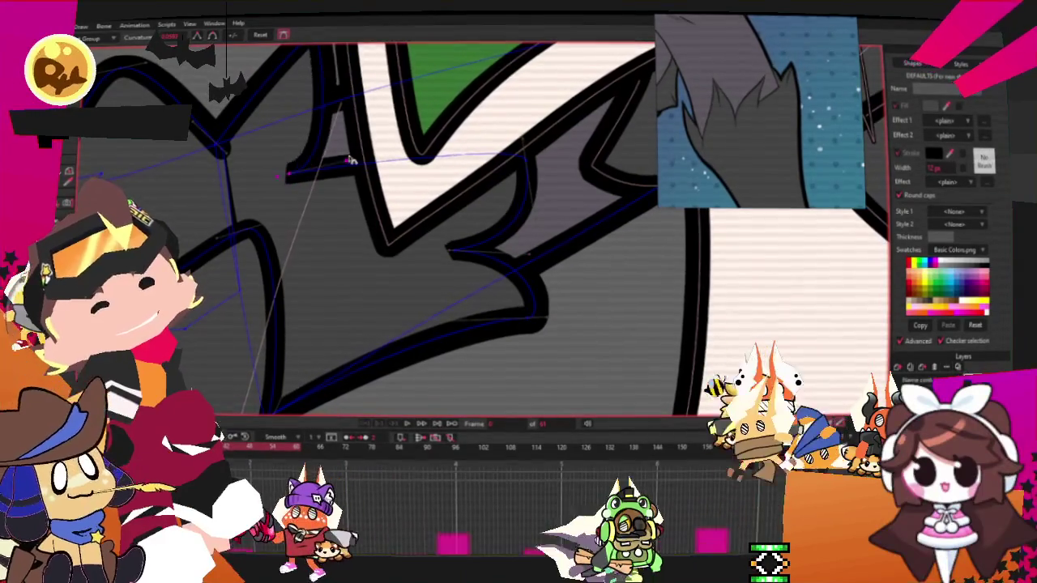
# Step: Reposition the upper-left fur points and nudge the tip near the bandana up-left
pyautogui.click(285, 173)
pyautogui.press('t')
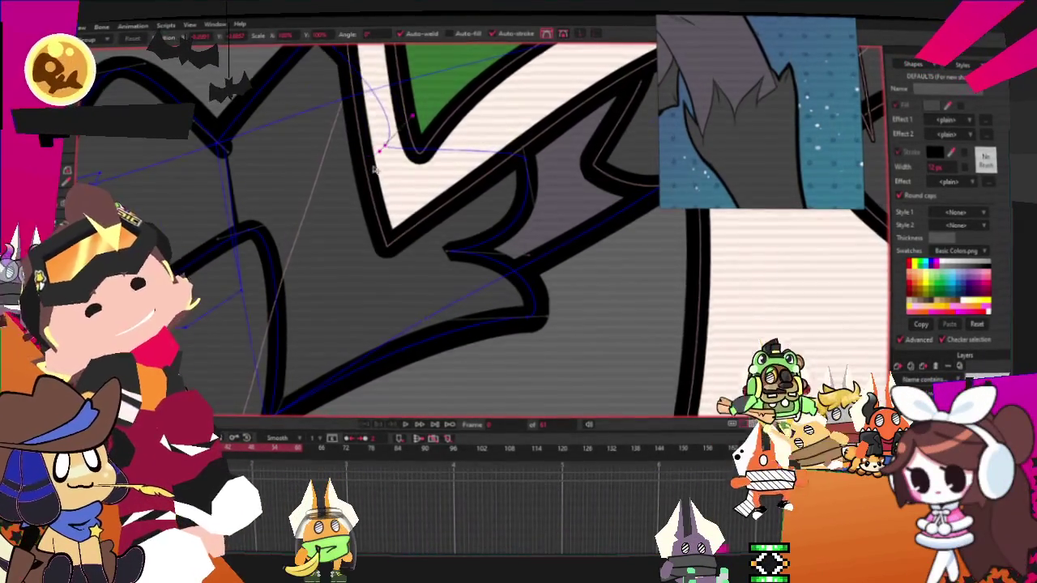
pyautogui.moveTo(322, 210); pyautogui.dragTo(337, 112)
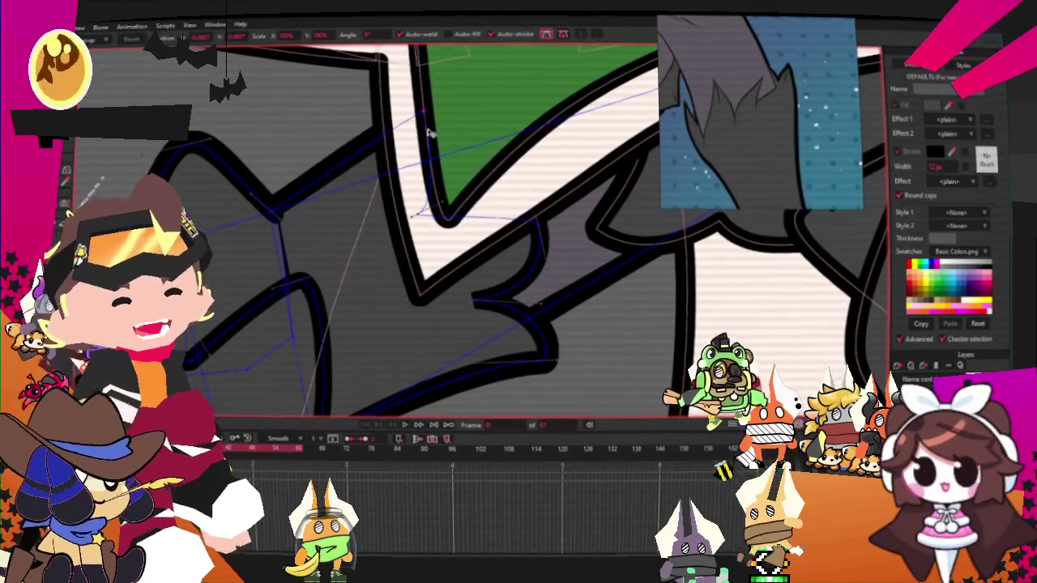
pyautogui.moveTo(430, 133); pyautogui.dragTo(398, 90)
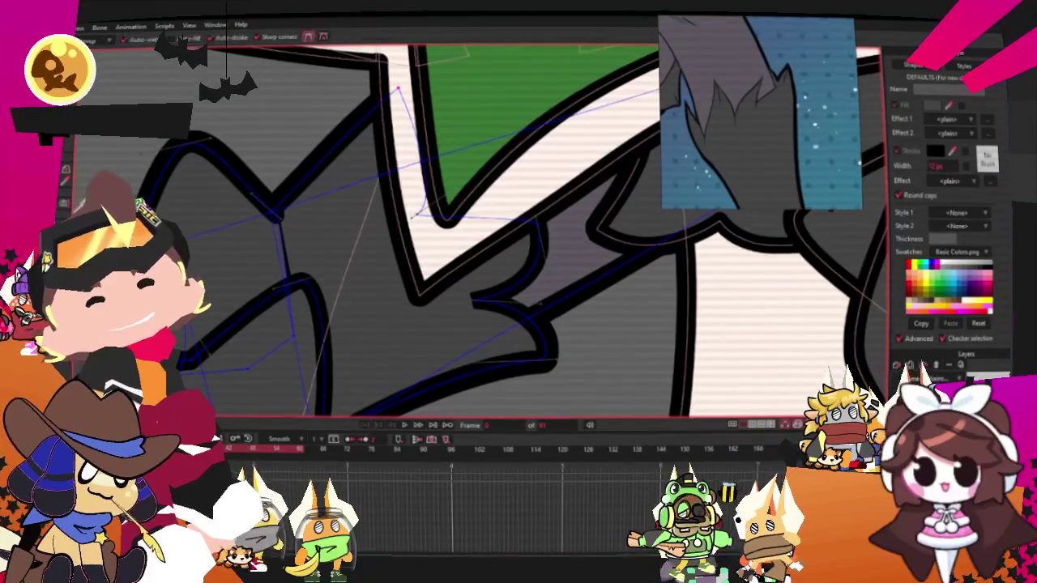
# Step: Add another outline point, then reshape the spike's corner and the stroke's hooked tip
pyautogui.press('a')
pyautogui.click(356, 173)
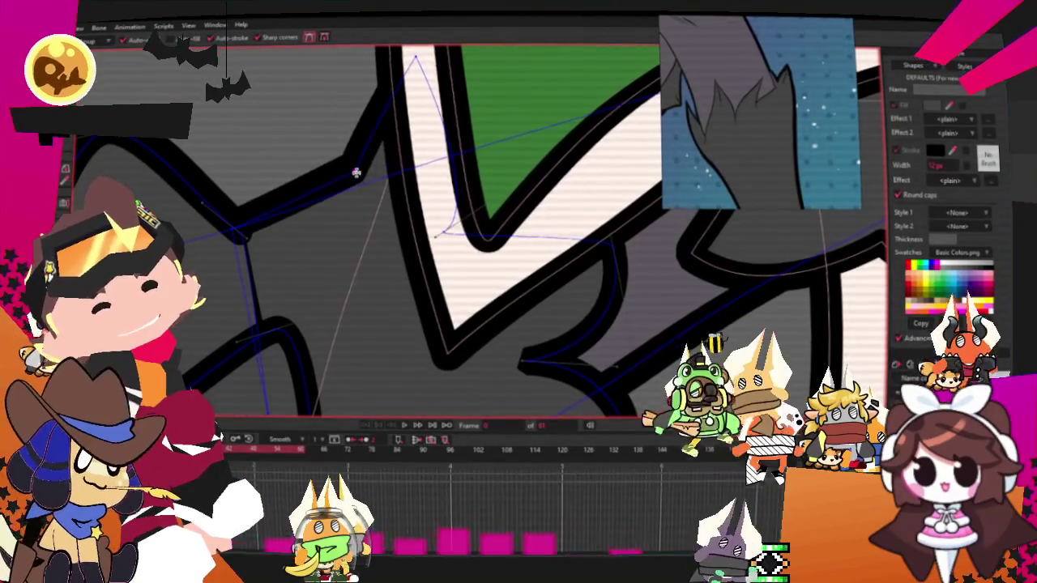
pyautogui.press('c')
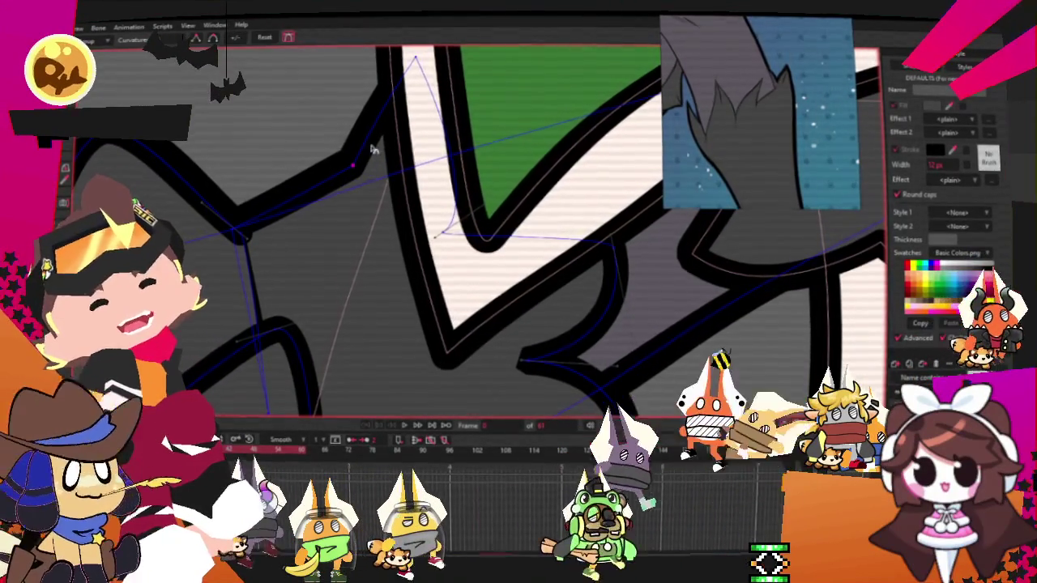
pyautogui.scroll(-2, 368, 158)
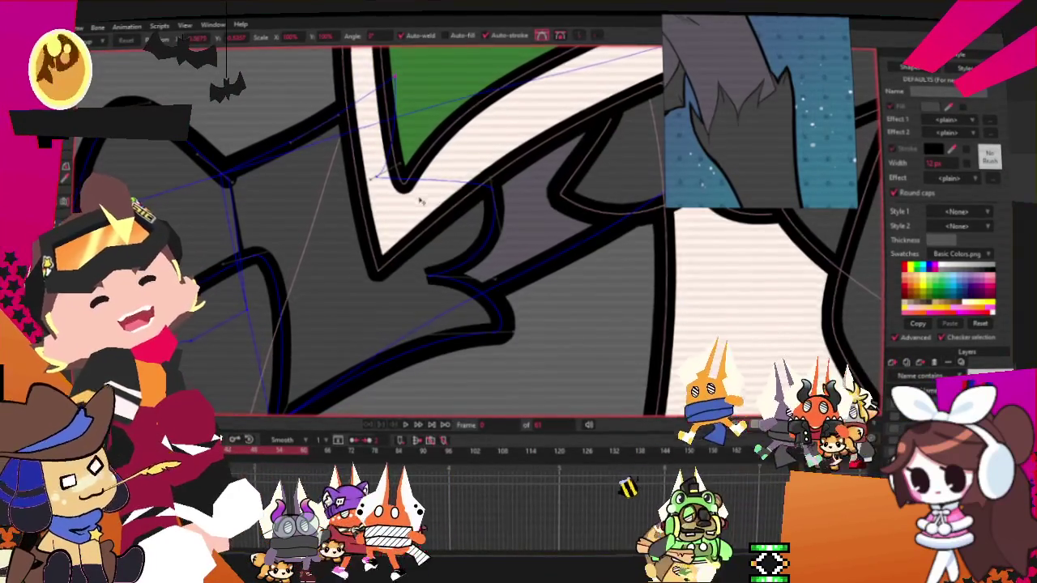
pyautogui.scroll(2, 418, 174)
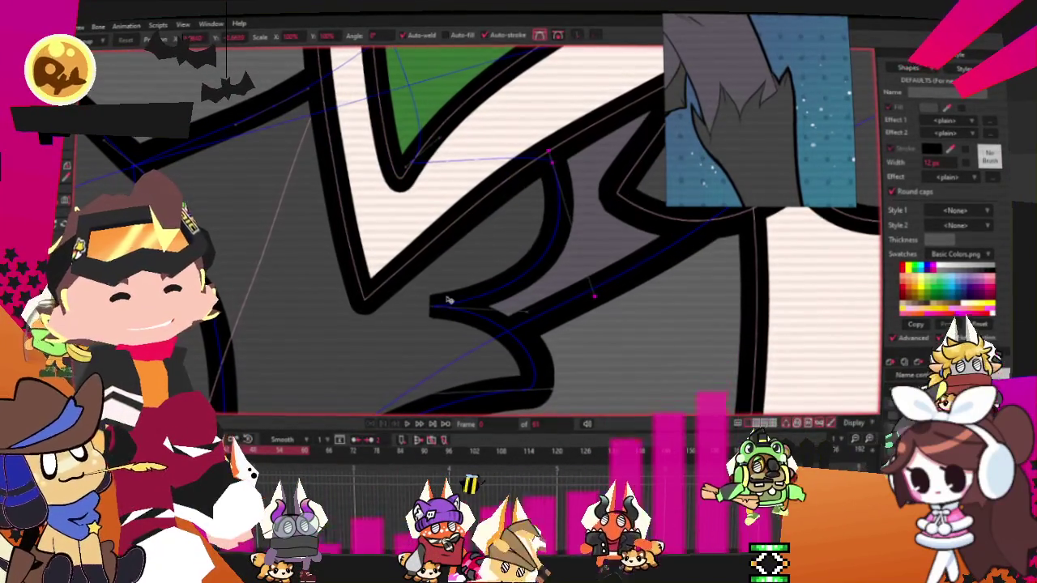
pyautogui.moveTo(429, 307); pyautogui.dragTo(509, 303)
pyautogui.scroll(-2, 508, 303)
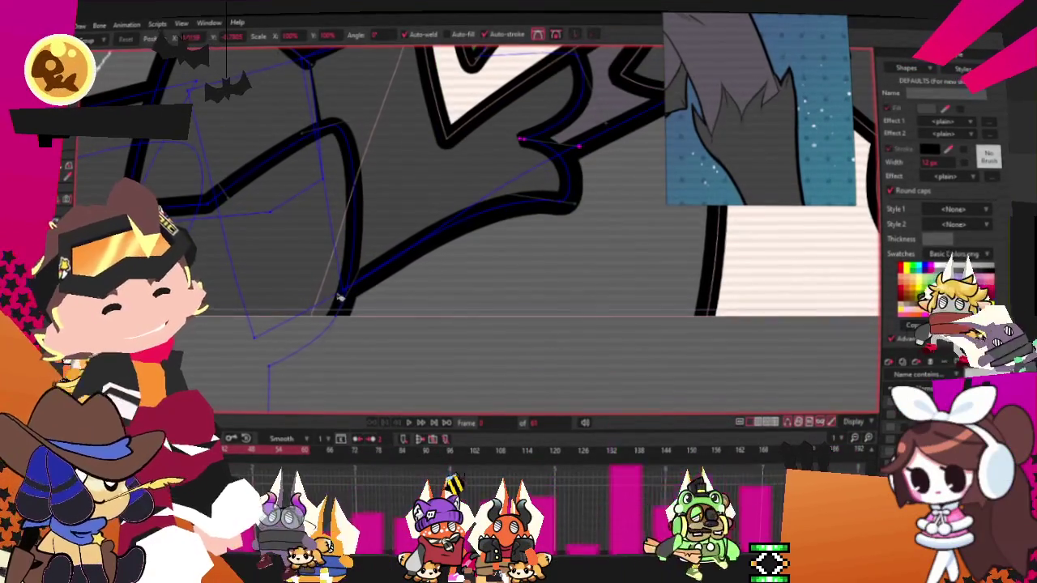
pyautogui.moveTo(567, 234); pyautogui.dragTo(554, 205)
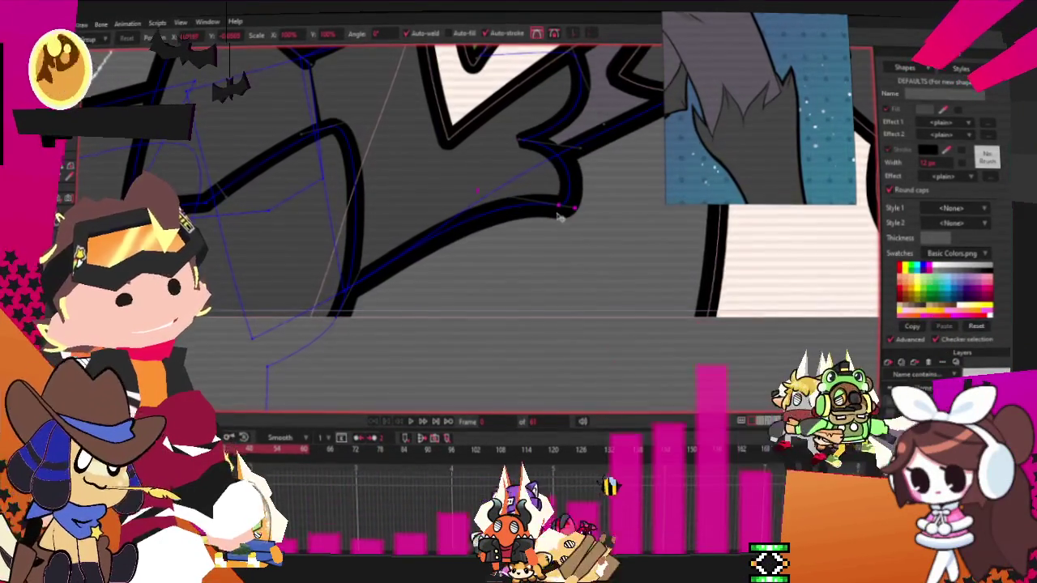
pyautogui.scroll(-2, 557, 216)
pyautogui.scroll(-2, 486, 300)
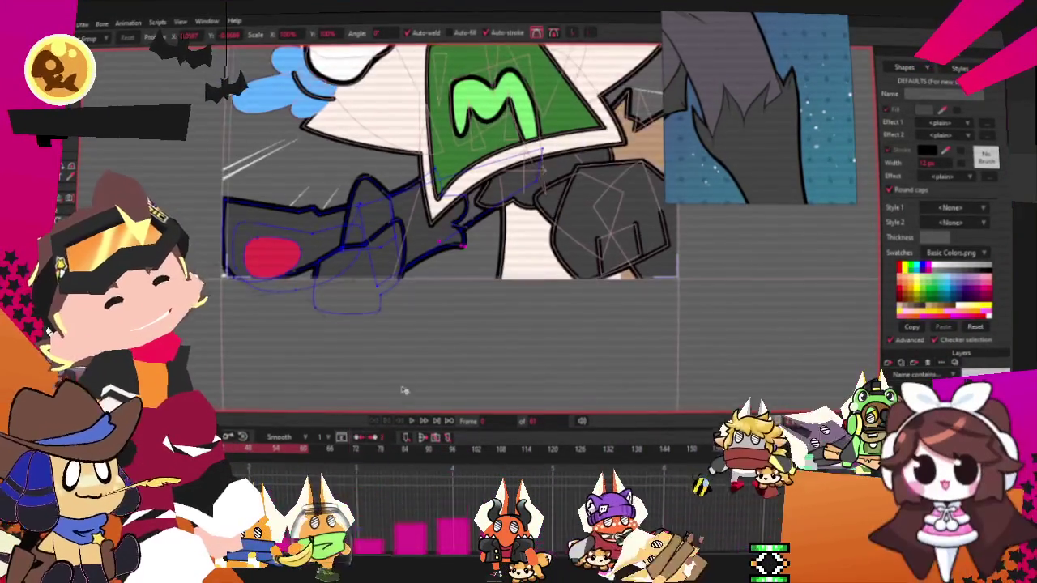
# Step: Select the red spot on the dark grey fist and fill it purple like the reference
pyautogui.scroll(-2, 403, 383)
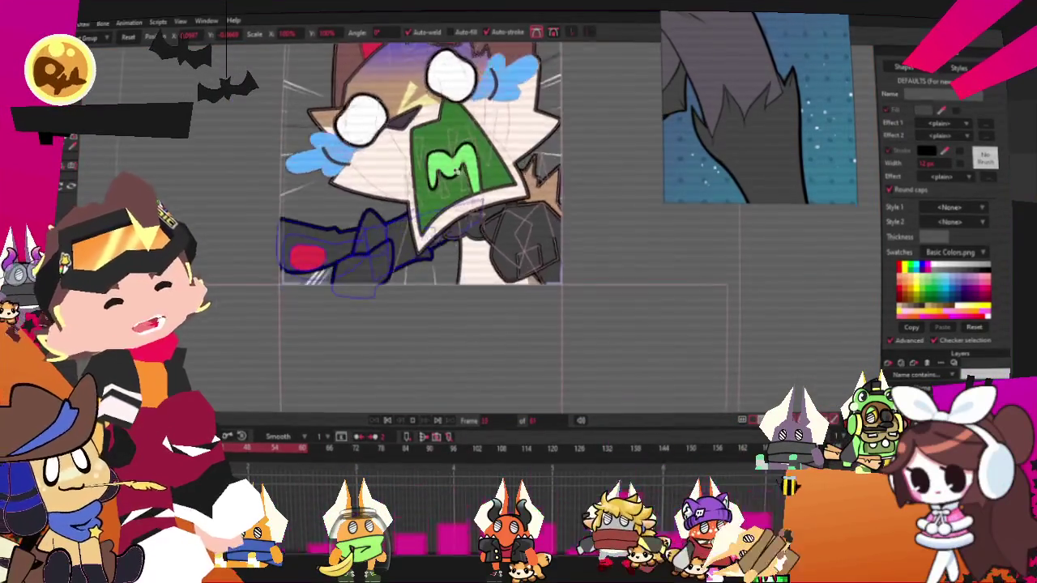
pyautogui.scroll(2, 433, 124)
pyautogui.scroll(2, 432, 123)
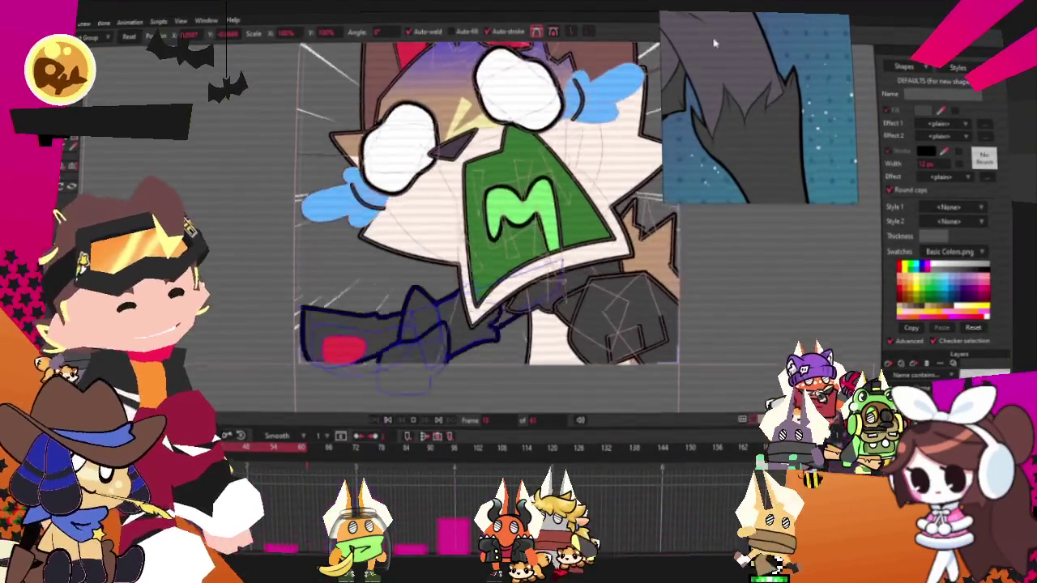
pyautogui.scroll(-2, 724, 108)
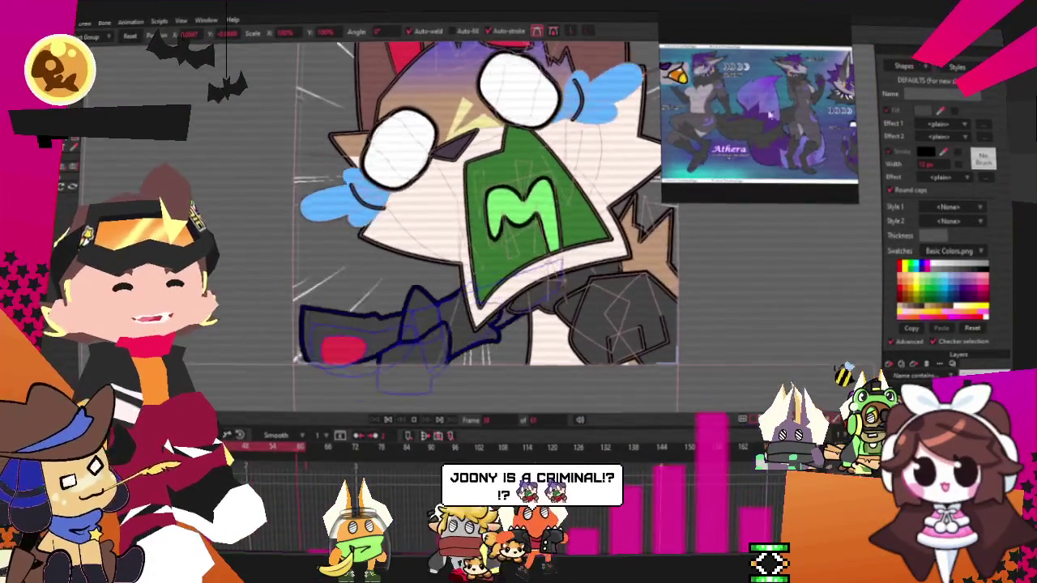
pyautogui.scroll(2, 737, 77)
pyautogui.scroll(2, 719, 73)
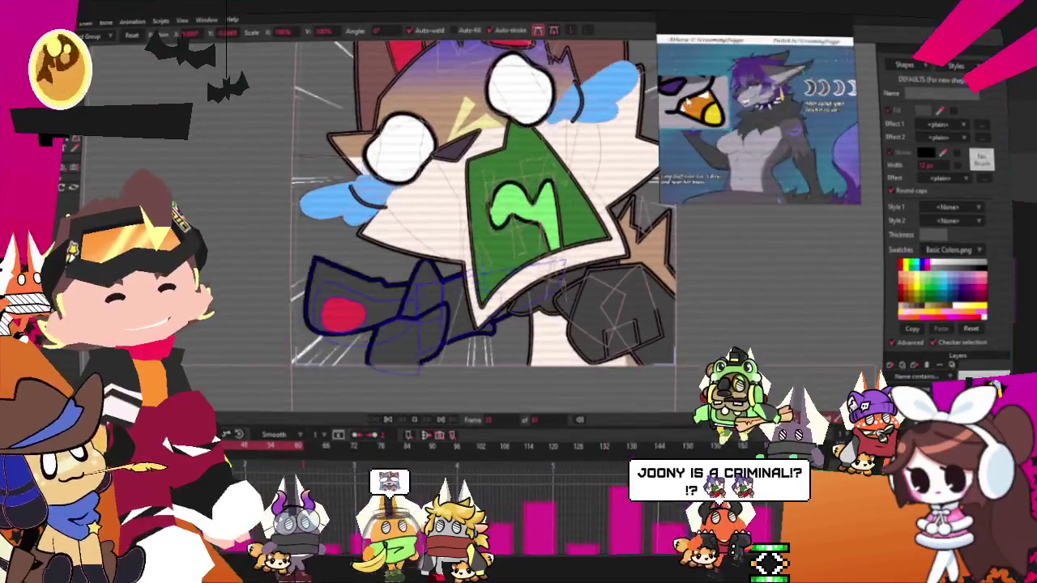
pyautogui.scroll(3, 697, 133)
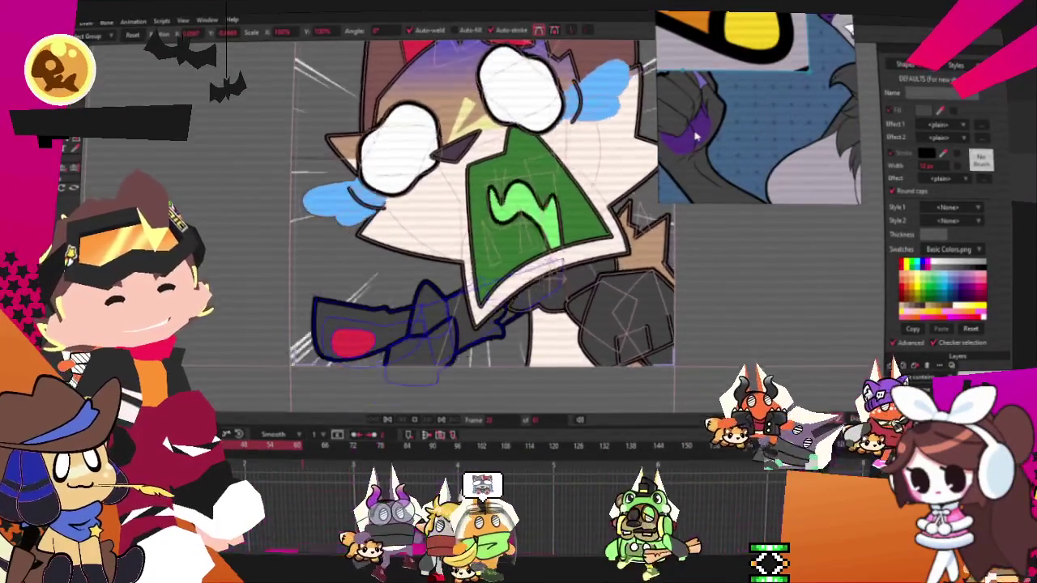
pyautogui.scroll(2, 696, 134)
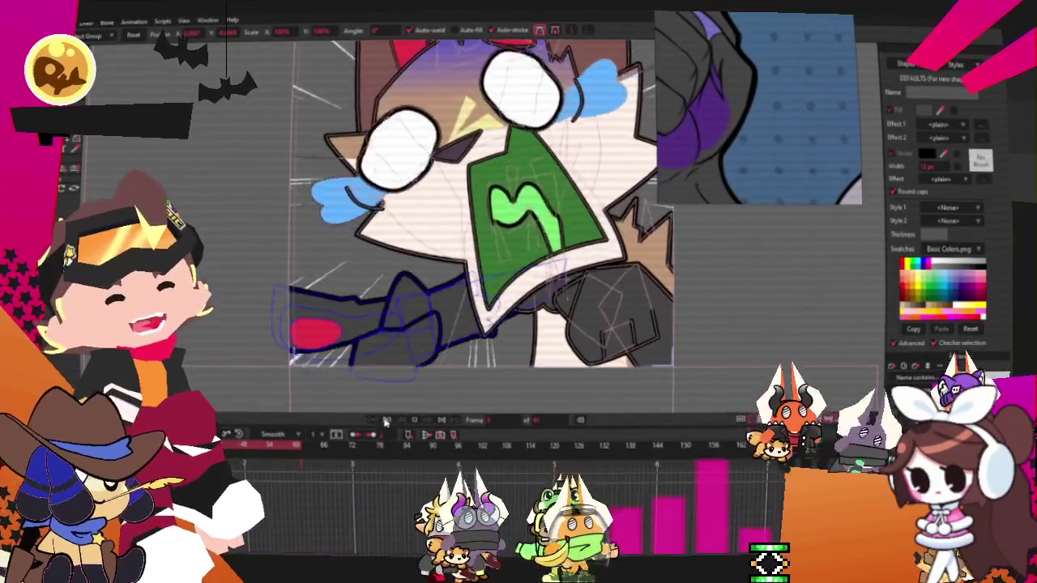
pyautogui.scroll(5, 284, 316)
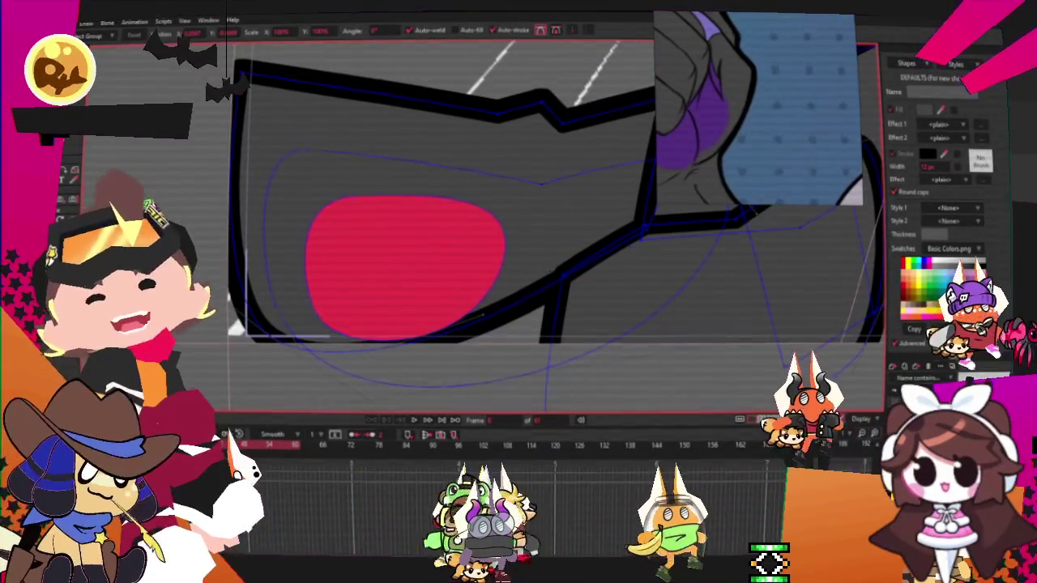
pyautogui.click(346, 239)
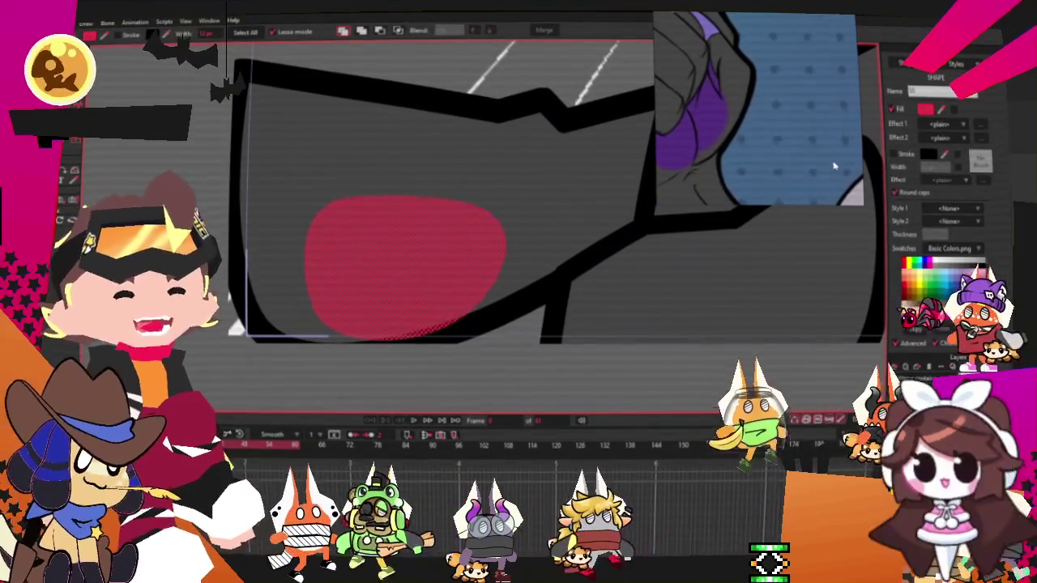
pyautogui.scroll(-2, 685, 120)
pyautogui.scroll(2, 685, 120)
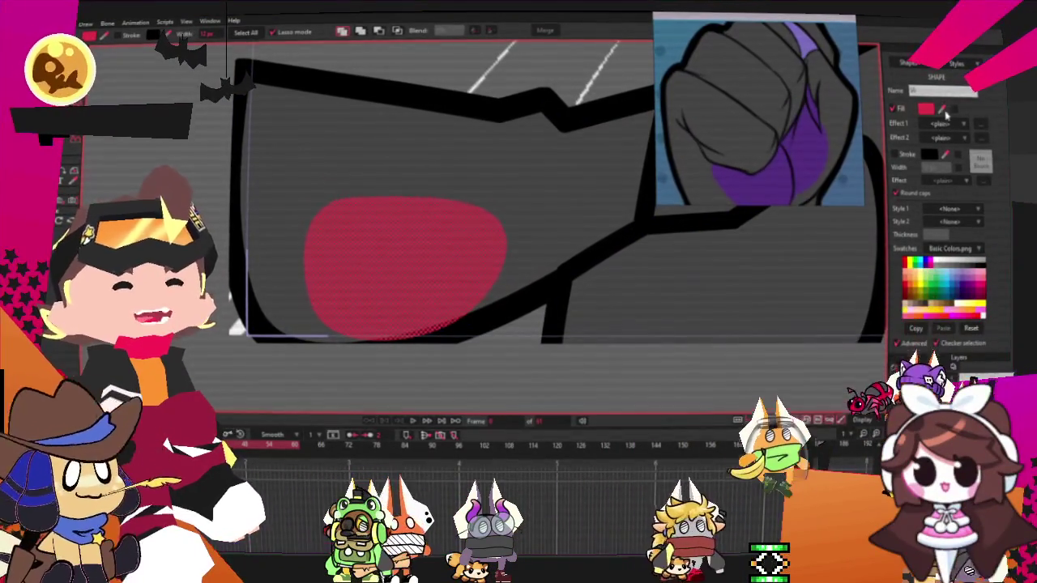
pyautogui.scroll(-2, 464, 143)
pyautogui.scroll(-2, 464, 142)
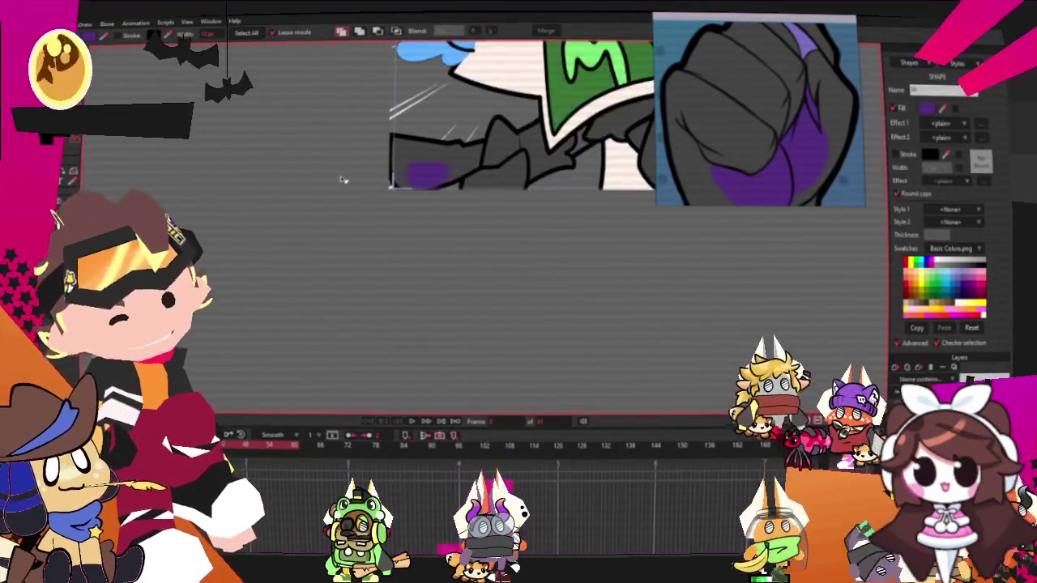
pyautogui.scroll(-2, 464, 142)
pyautogui.scroll(1, 464, 143)
pyautogui.scroll(2, 464, 143)
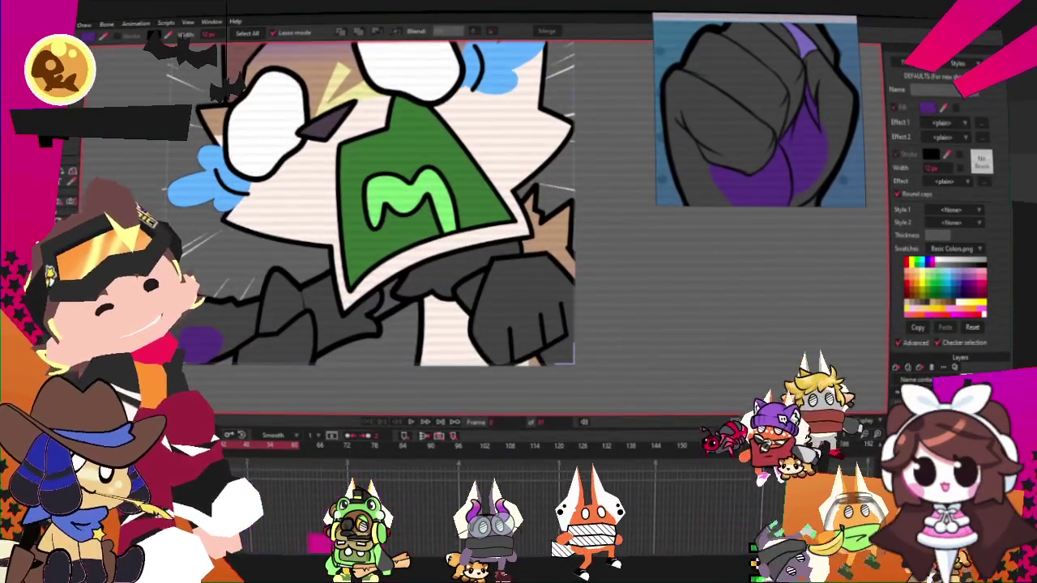
pyautogui.click(303, 239)
pyautogui.scroll(2, 399, 167)
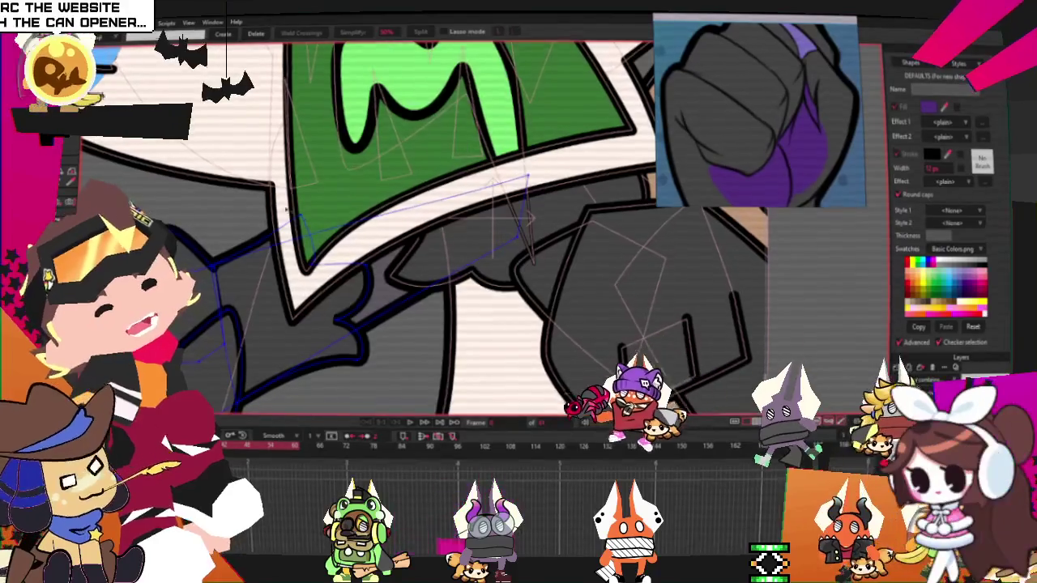
pyautogui.scroll(-1, 399, 168)
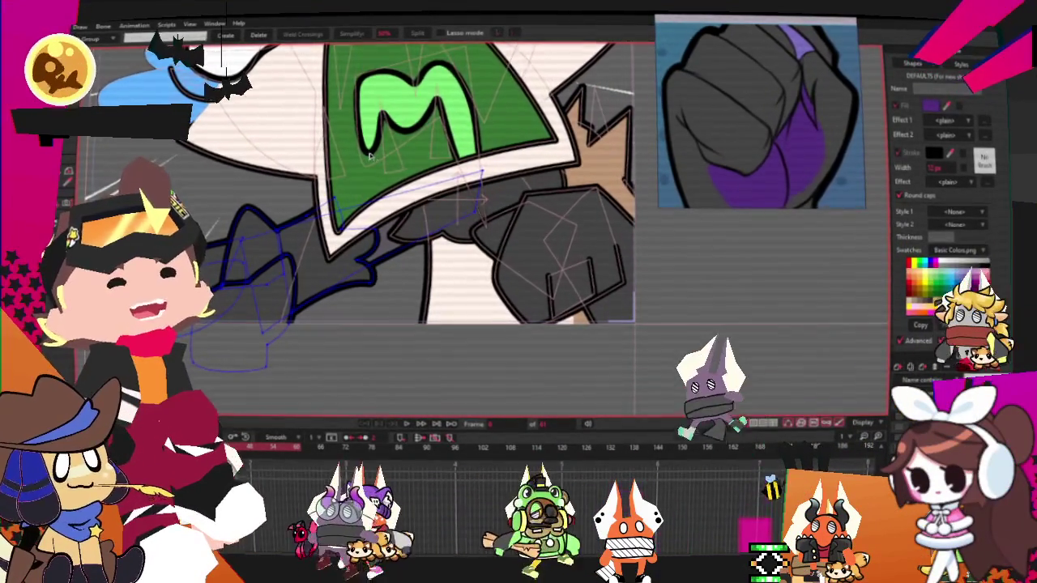
pyautogui.scroll(1, 354, 253)
pyautogui.scroll(2, 354, 252)
pyautogui.moveTo(234, 115)
pyautogui.mouseDown()
pyautogui.moveTo(407, 243)
pyautogui.moveTo(485, 252)
pyautogui.mouseUp()
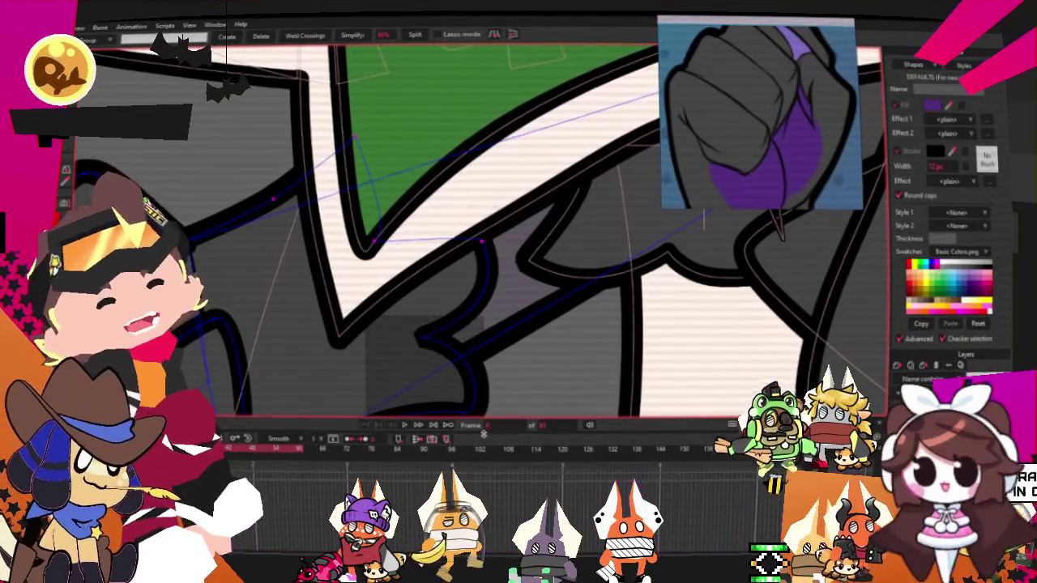
pyautogui.scroll(-1, 252, 112)
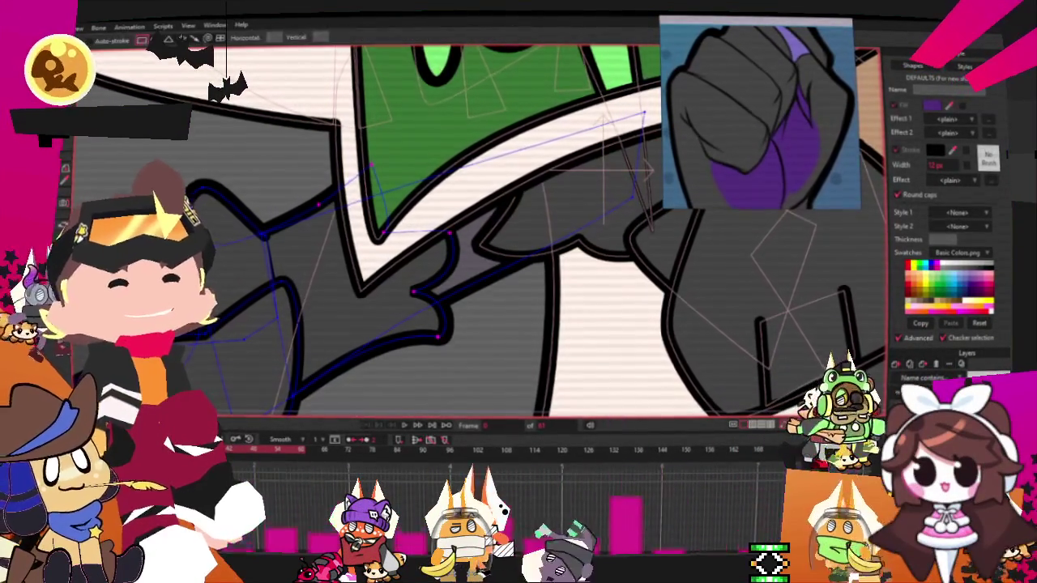
pyautogui.press('t')
pyautogui.scroll(2, 385, 297)
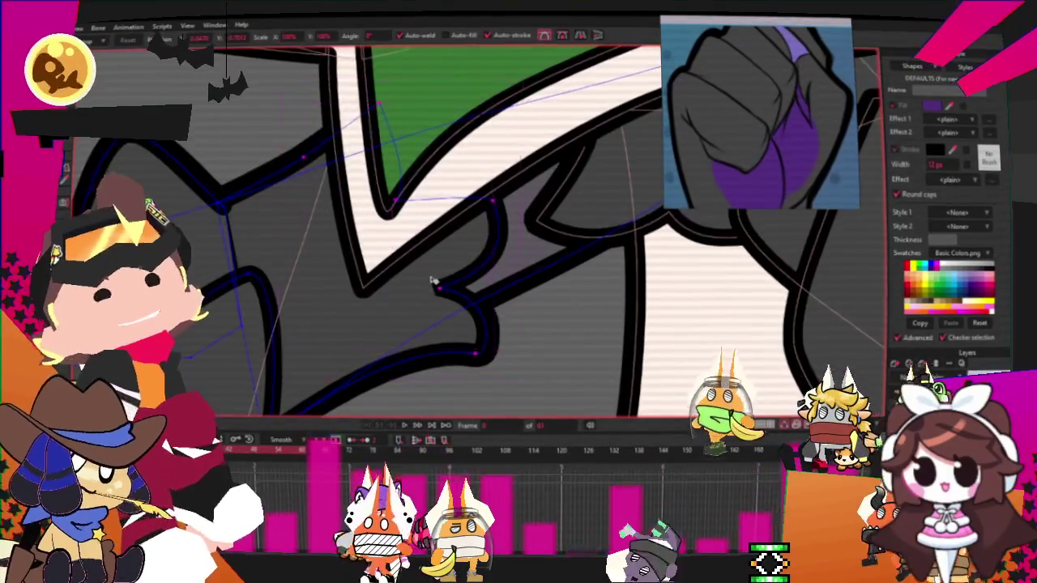
pyautogui.scroll(2, 385, 296)
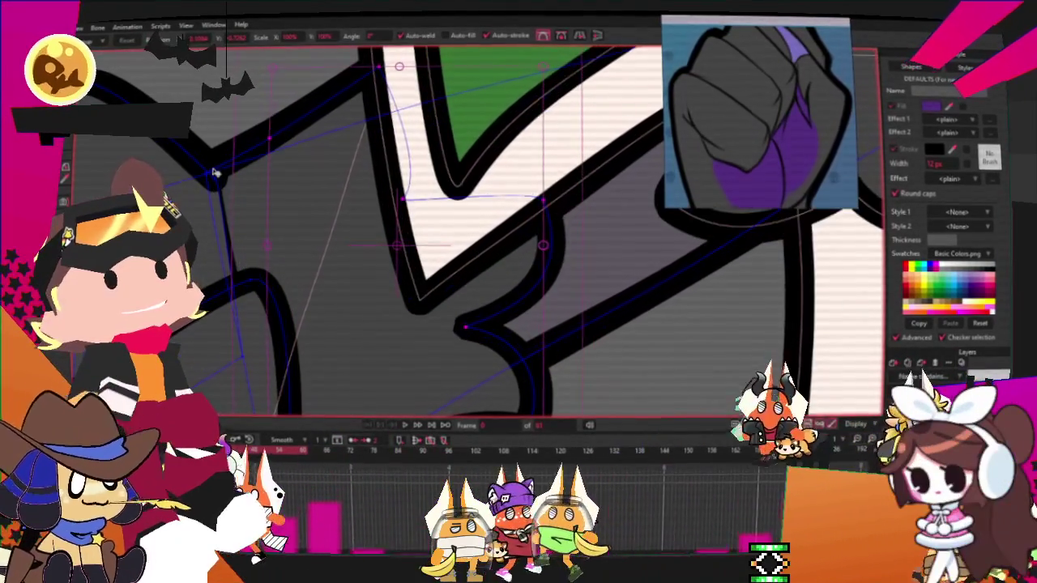
pyautogui.moveTo(215, 172); pyautogui.dragTo(208, 177)
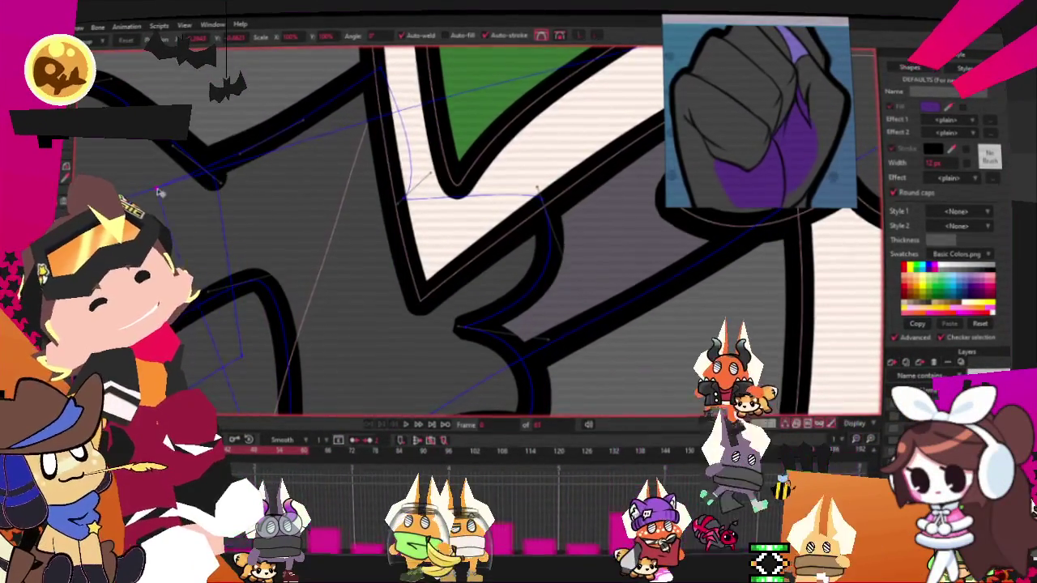
pyautogui.scroll(-1, 241, 149)
pyautogui.scroll(2, 242, 149)
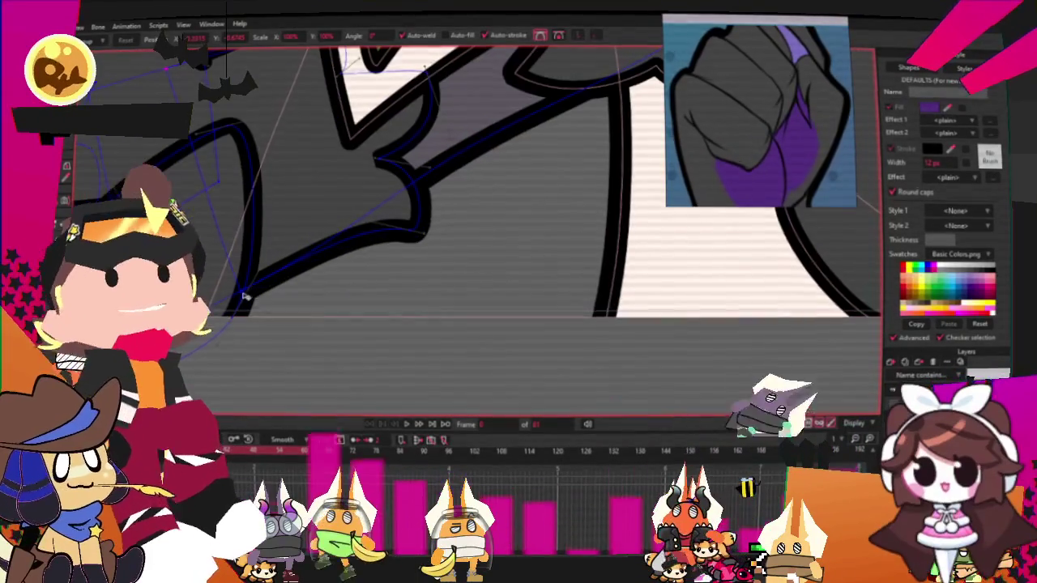
pyautogui.scroll(-3, 334, 233)
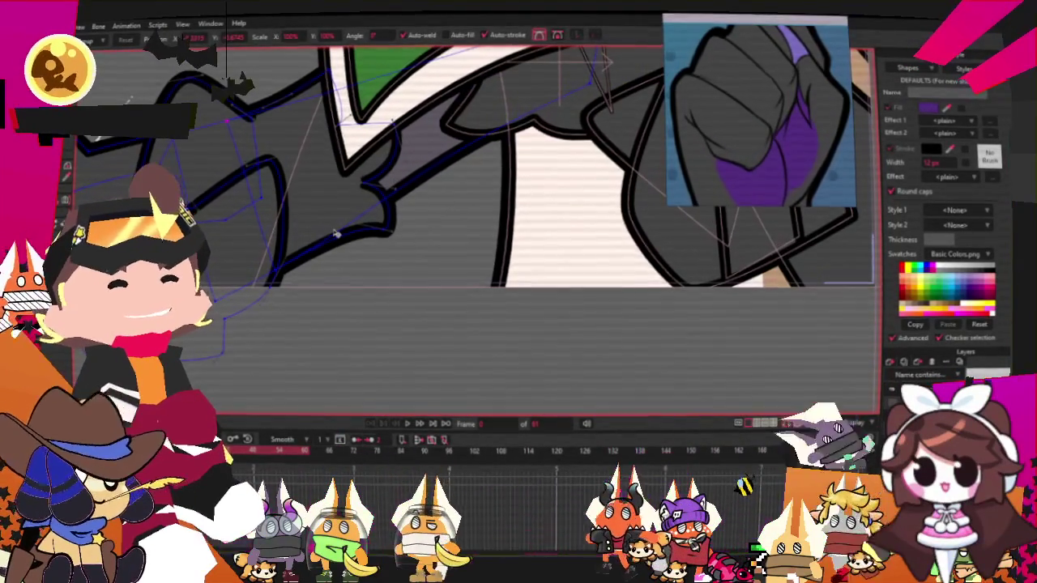
pyautogui.scroll(-1, 420, 176)
pyautogui.scroll(-1, 420, 170)
pyautogui.scroll(-1, 420, 162)
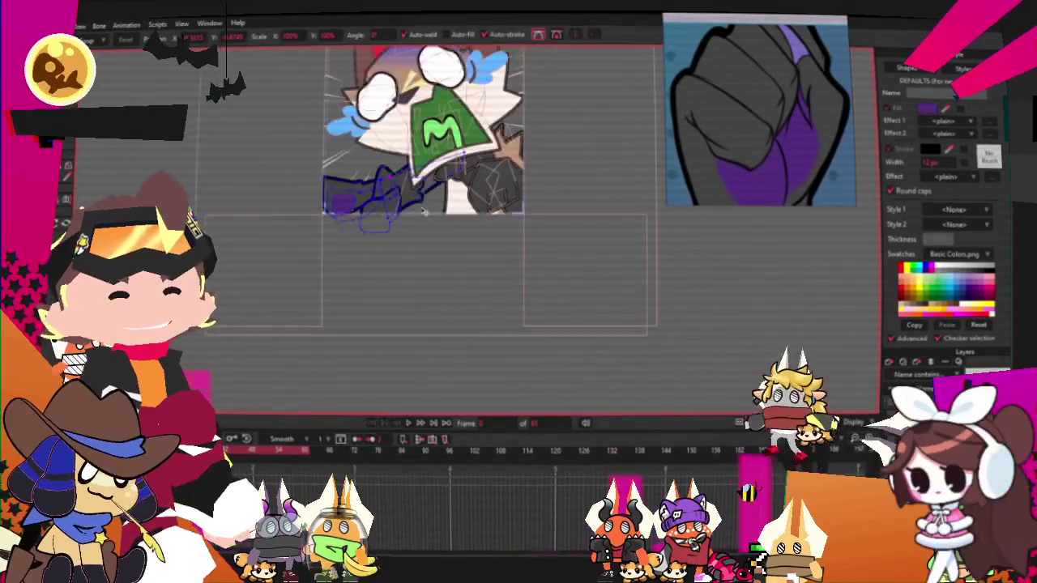
pyautogui.scroll(1, 418, 146)
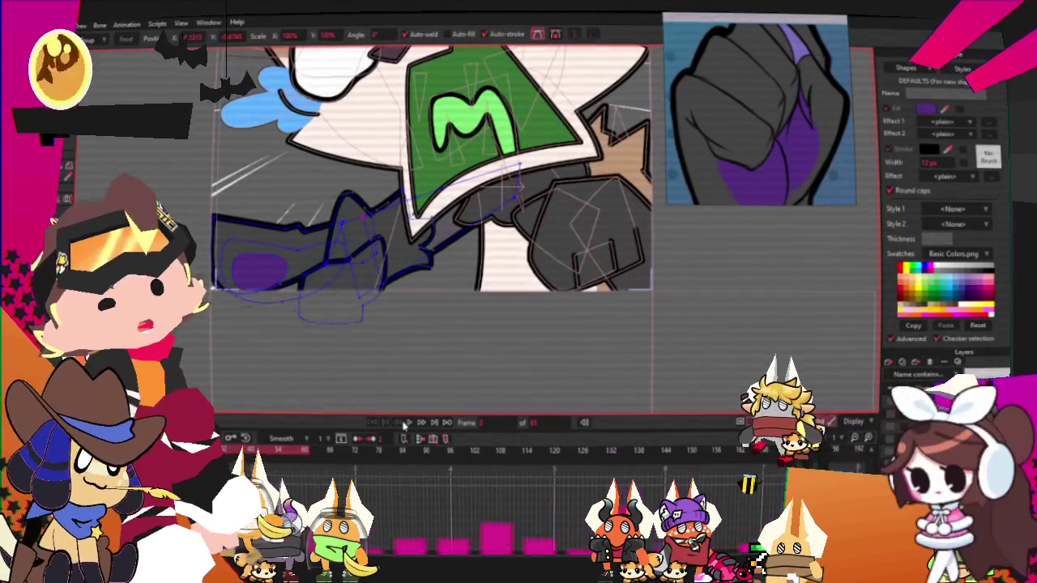
pyautogui.click(409, 421)
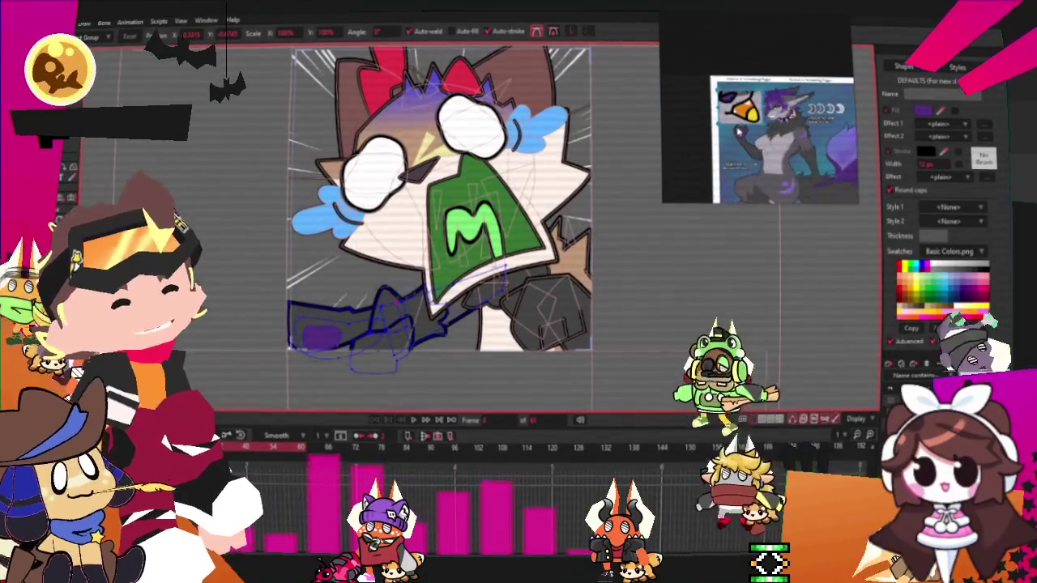
# Step: Select the tan fur spike beside the green shirt and fill it grey
pyautogui.scroll(5, 808, 94)
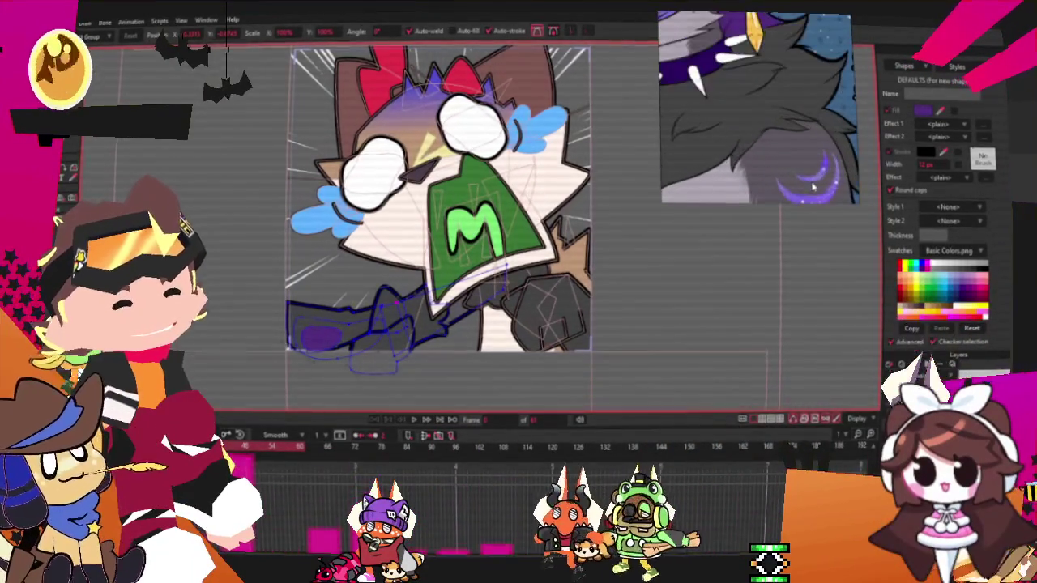
pyautogui.scroll(2, 796, 107)
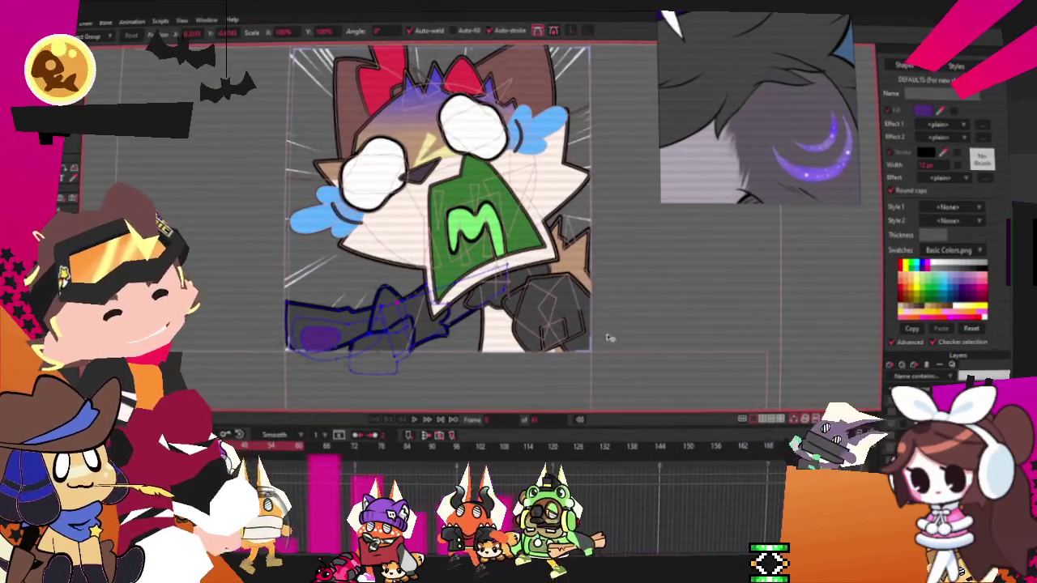
pyautogui.scroll(2, 481, 301)
pyautogui.scroll(2, 481, 301)
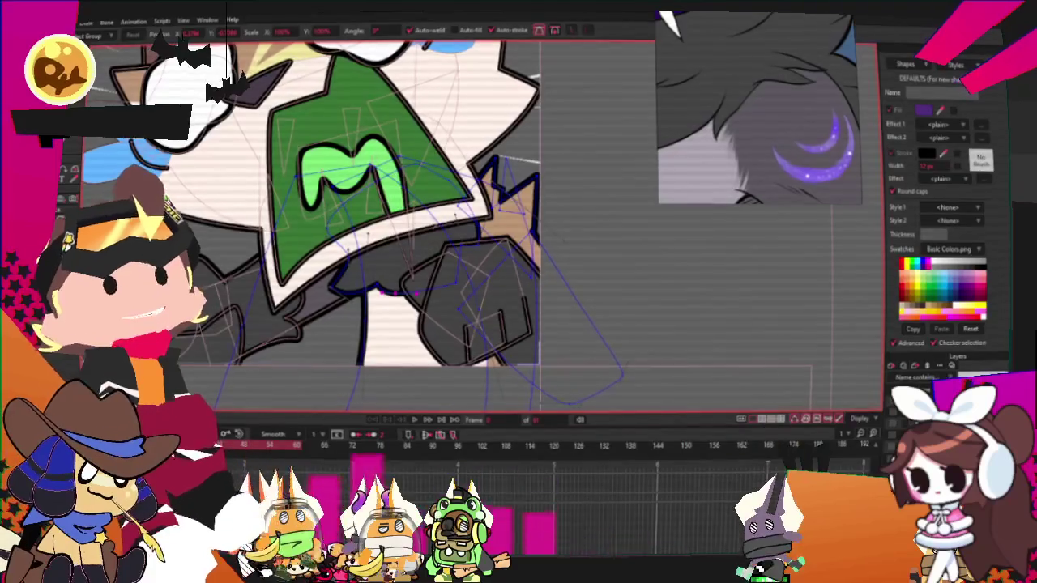
pyautogui.press('g')
pyautogui.scroll(2, 489, 260)
pyautogui.scroll(2, 490, 260)
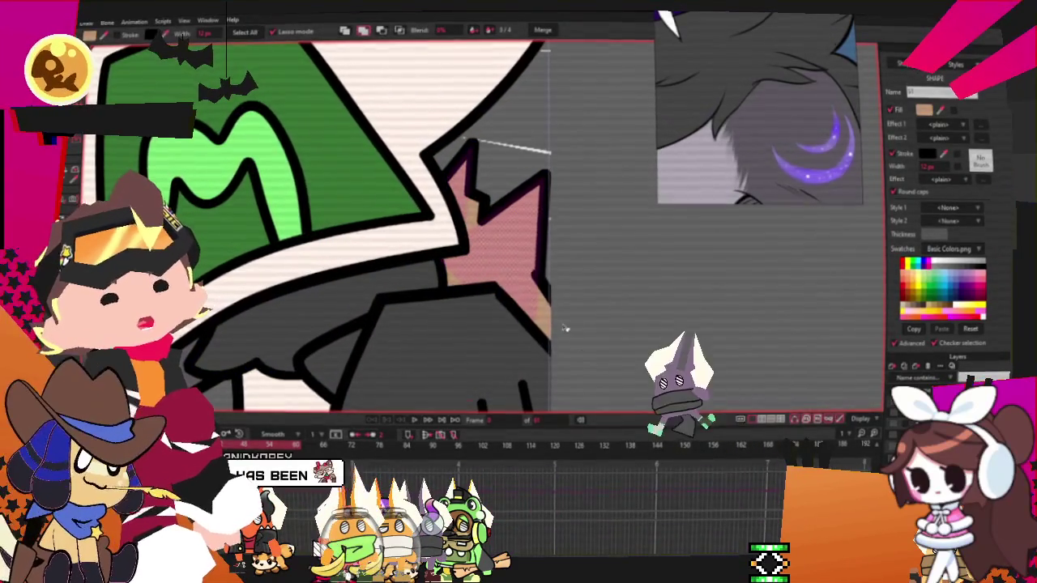
pyautogui.click(468, 217)
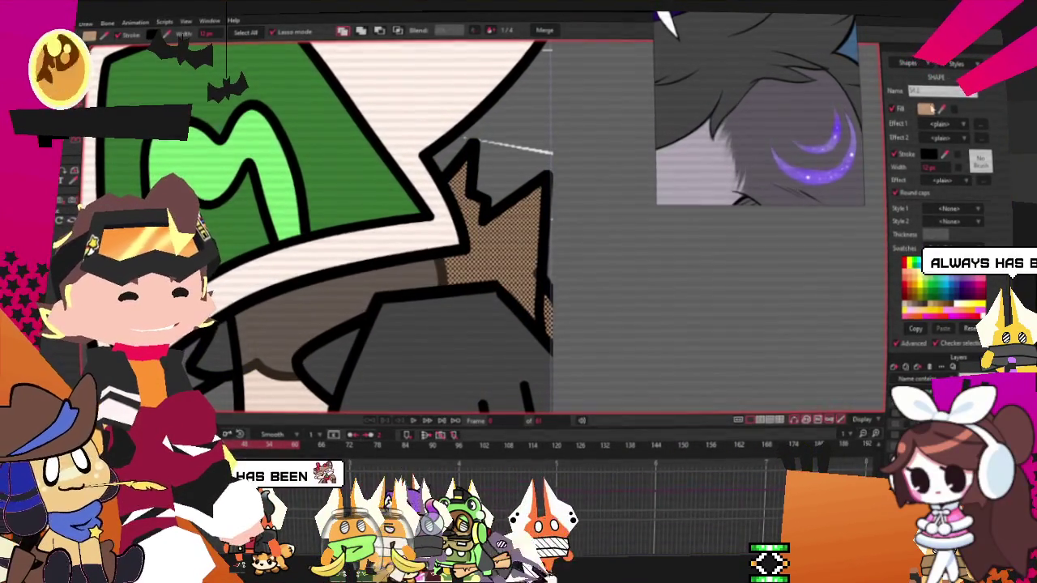
pyautogui.click(356, 379)
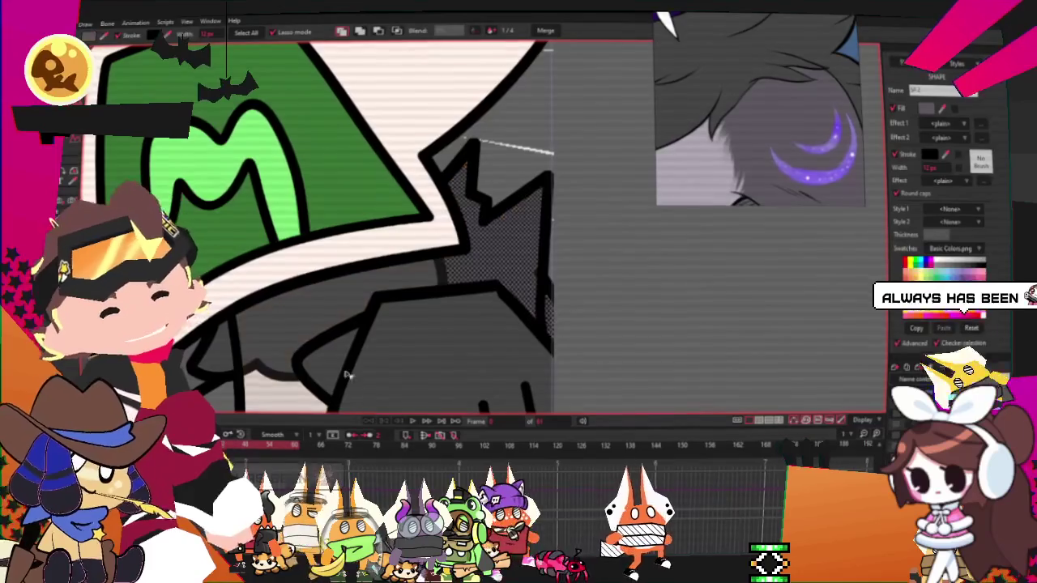
pyautogui.scroll(-3, 503, 236)
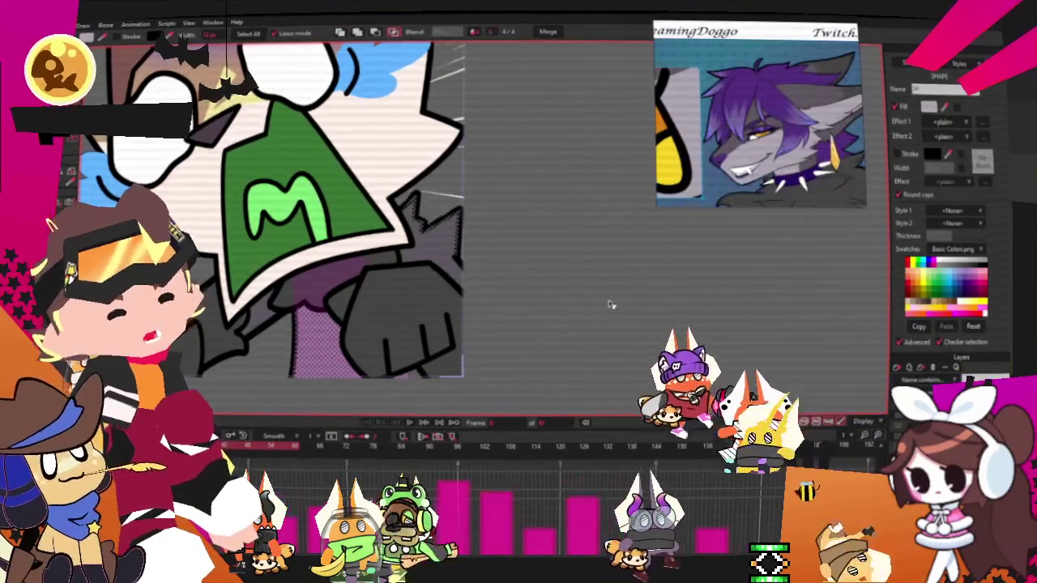
pyautogui.press('Right')
pyautogui.scroll(-2, 596, 293)
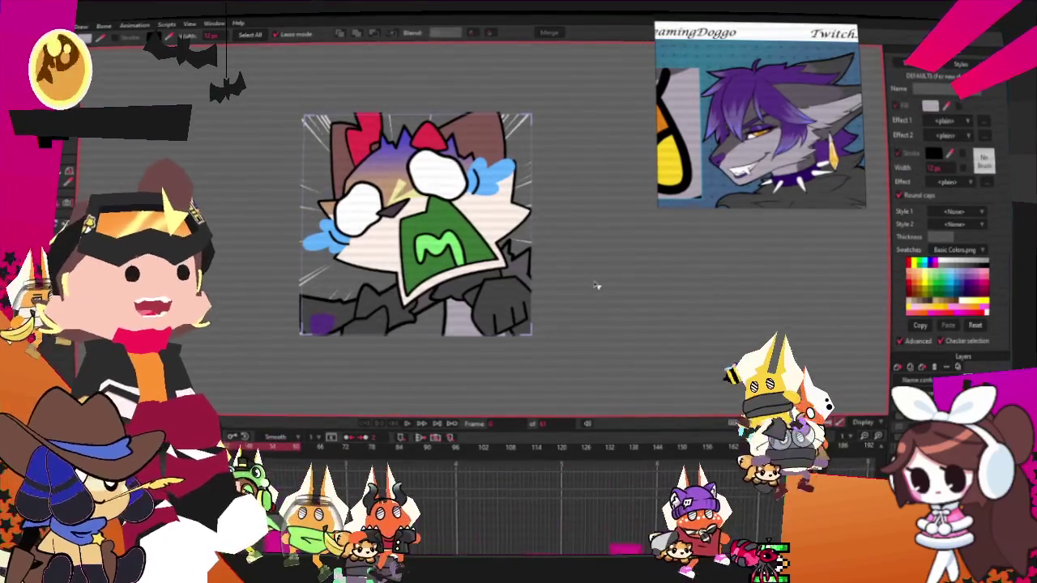
pyautogui.scroll(1, 440, 123)
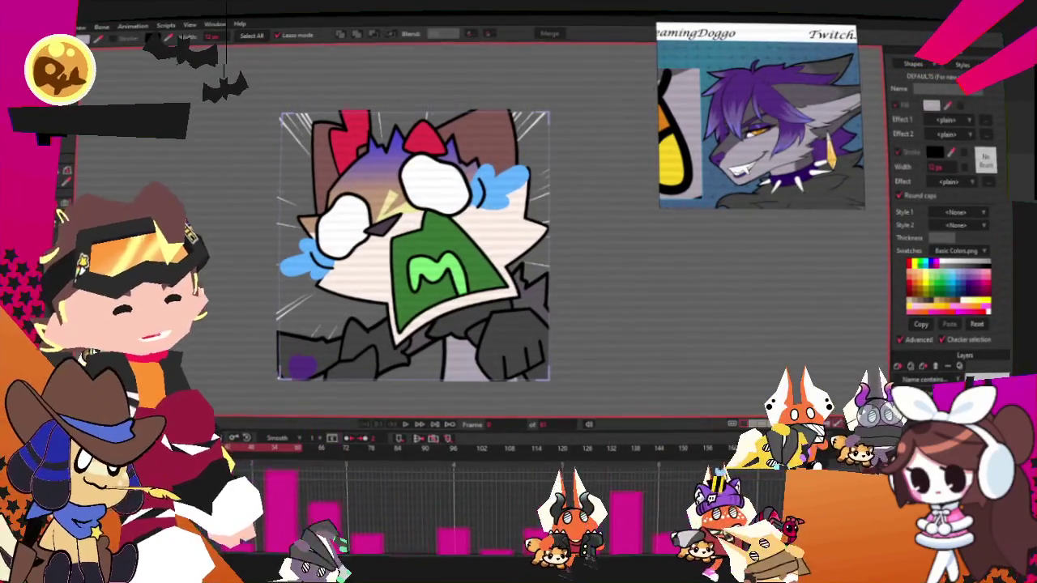
pyautogui.press('m')
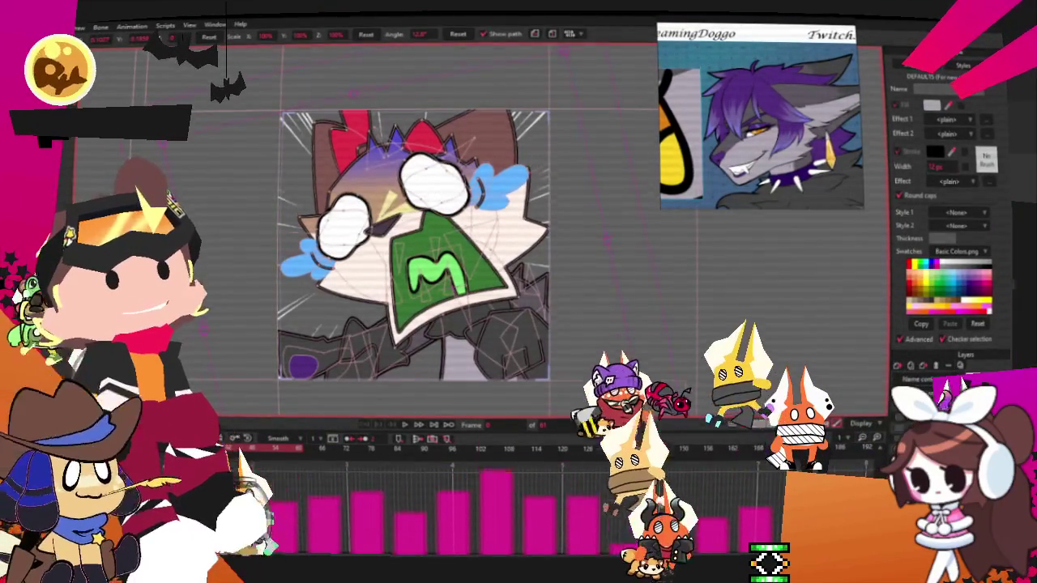
# Step: Pick the left eye's layer, then select the green bandana shape behind the M for recolouring
pyautogui.click(433, 182)
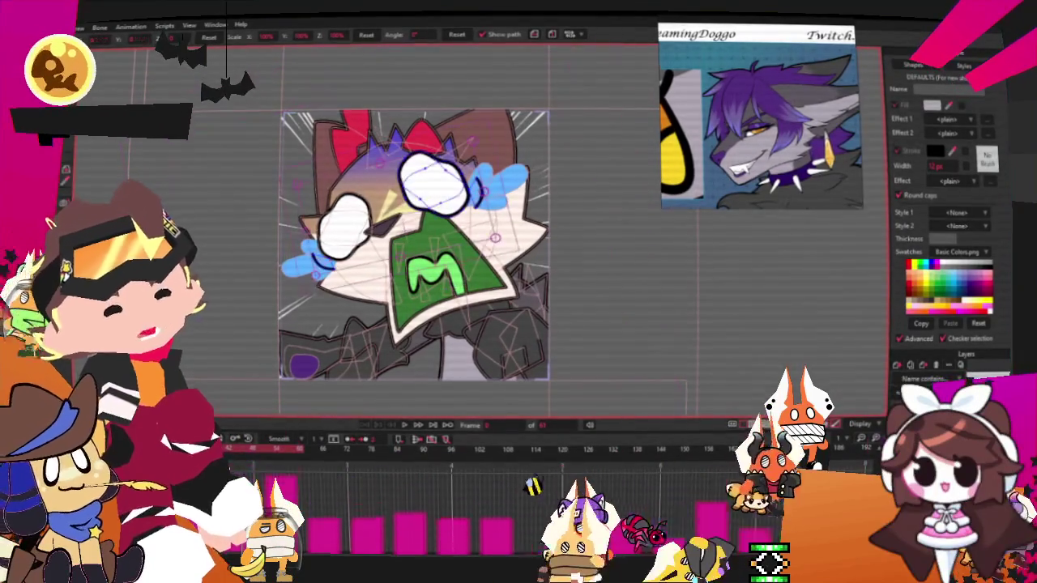
pyautogui.scroll(3, 521, 188)
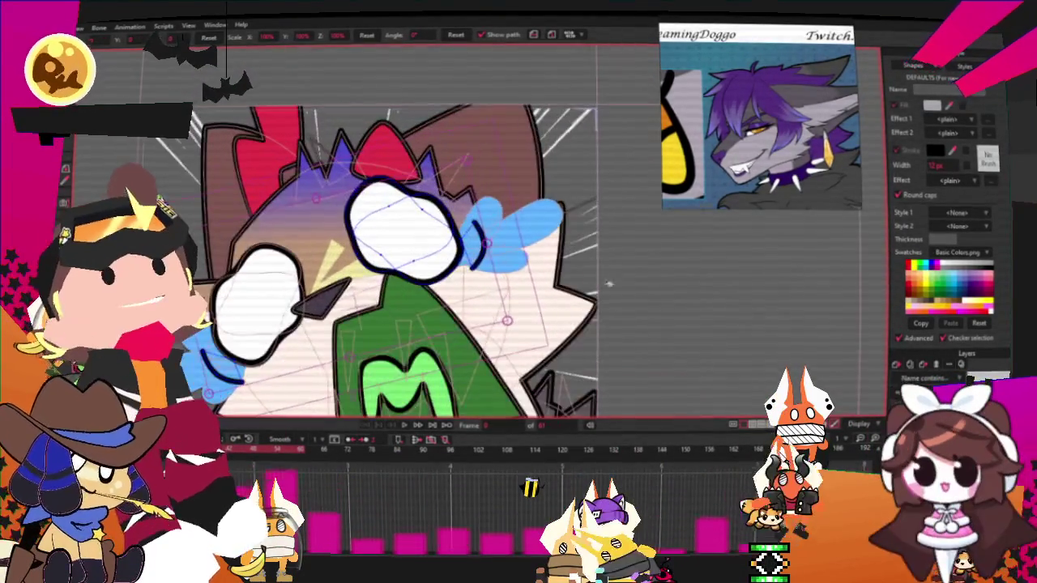
pyautogui.click(259, 267)
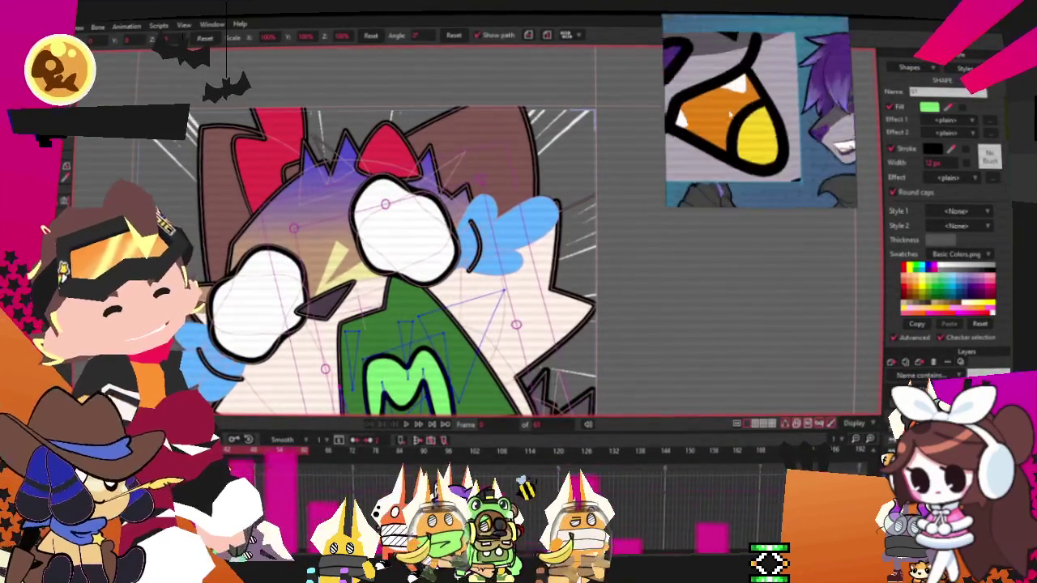
pyautogui.press('g')
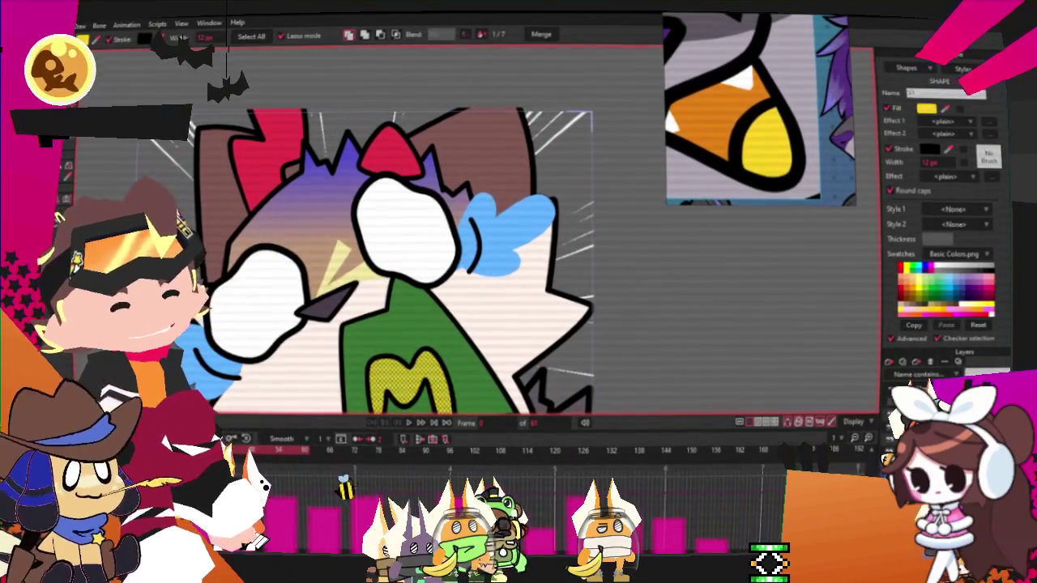
pyautogui.press('Delete')
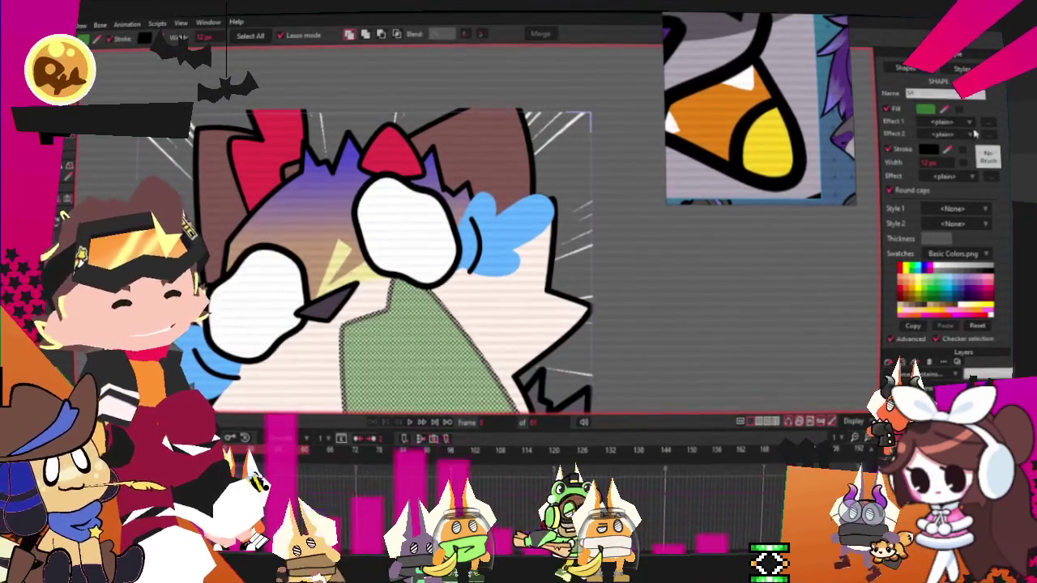
pyautogui.scroll(-3, 681, 294)
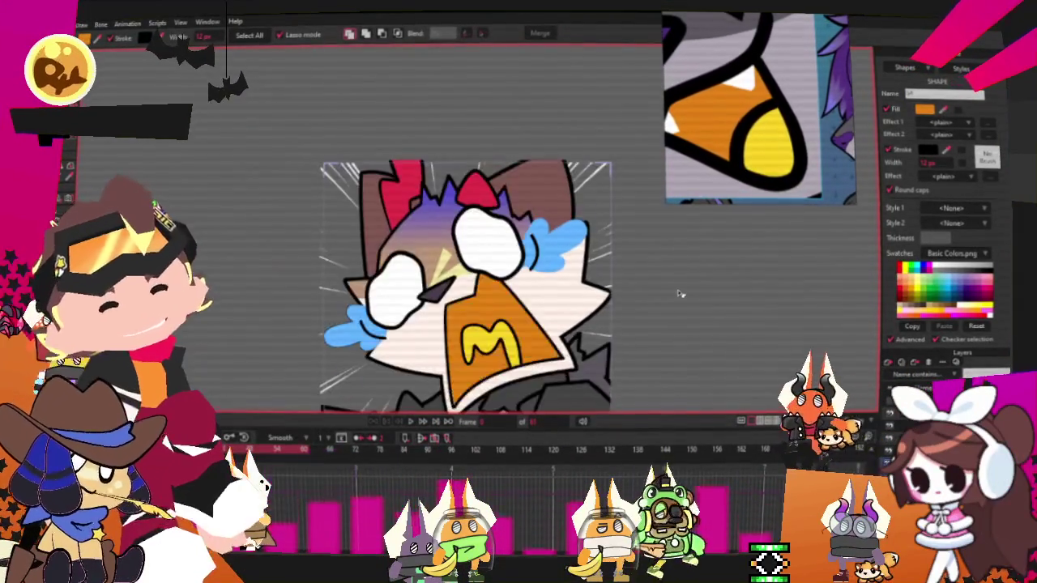
pyautogui.scroll(3, 640, 295)
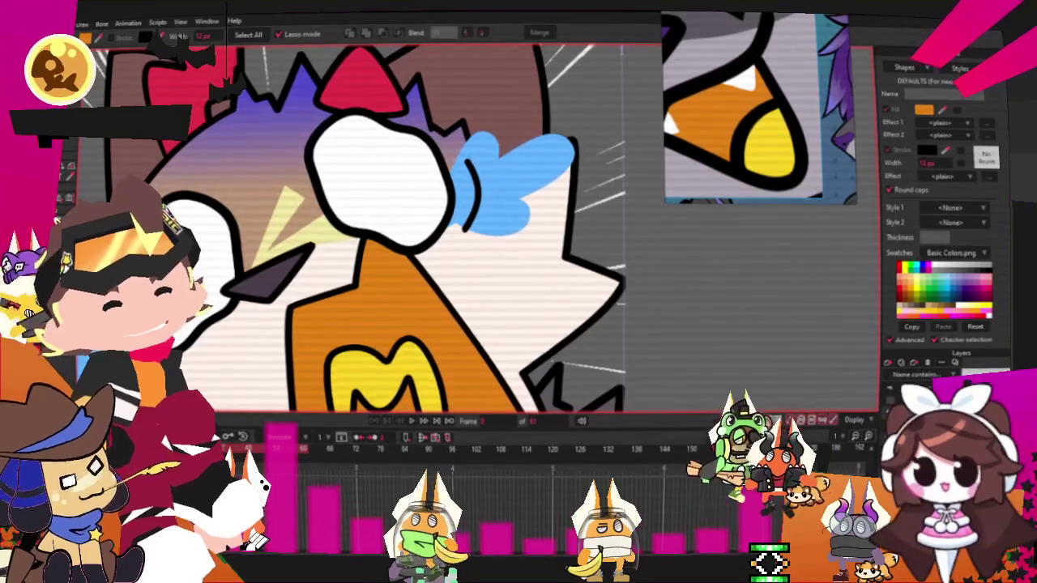
# Step: Select the yellow triangle on the orange bandana and fill it white as a fang
pyautogui.click(377, 356)
pyautogui.scroll(2, 484, 283)
pyautogui.scroll(-2, 484, 283)
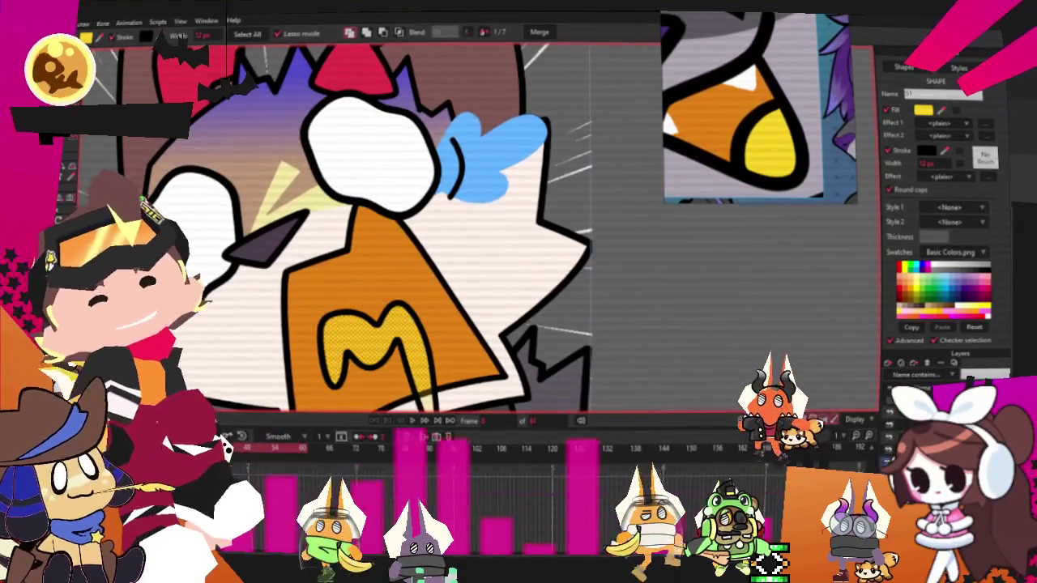
pyautogui.press('t')
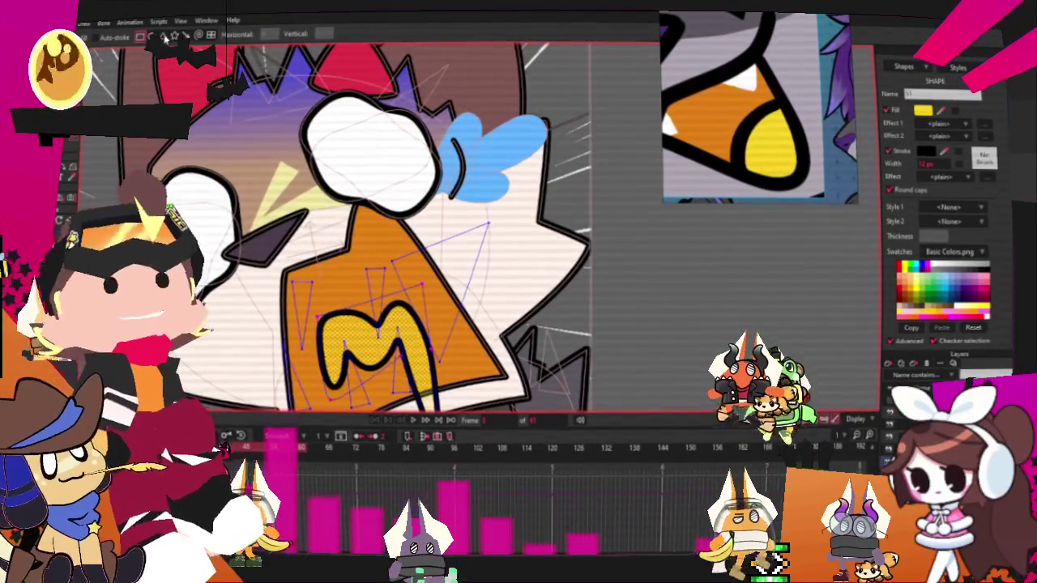
pyautogui.scroll(2, 409, 297)
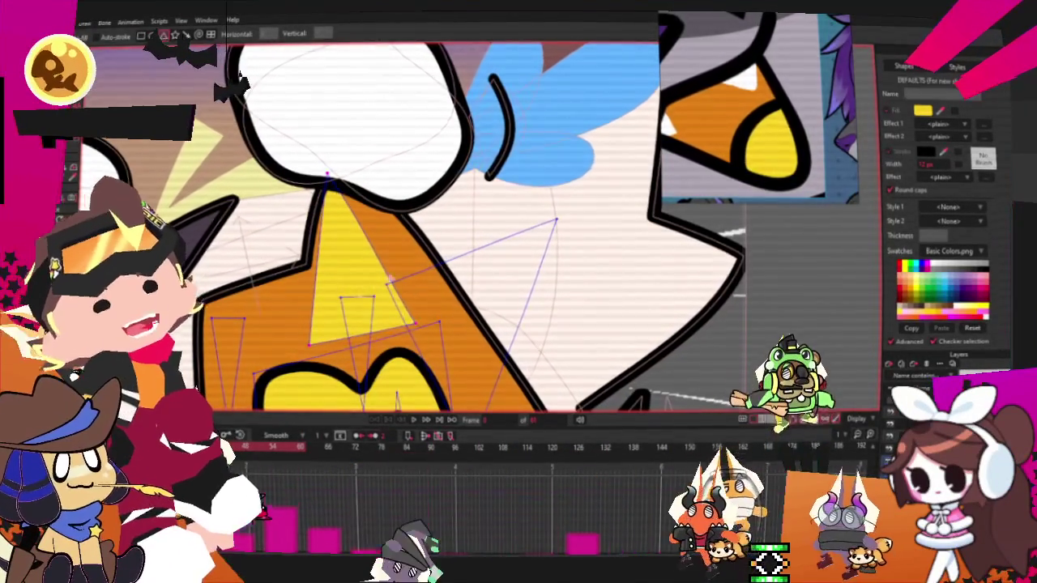
pyautogui.press('q')
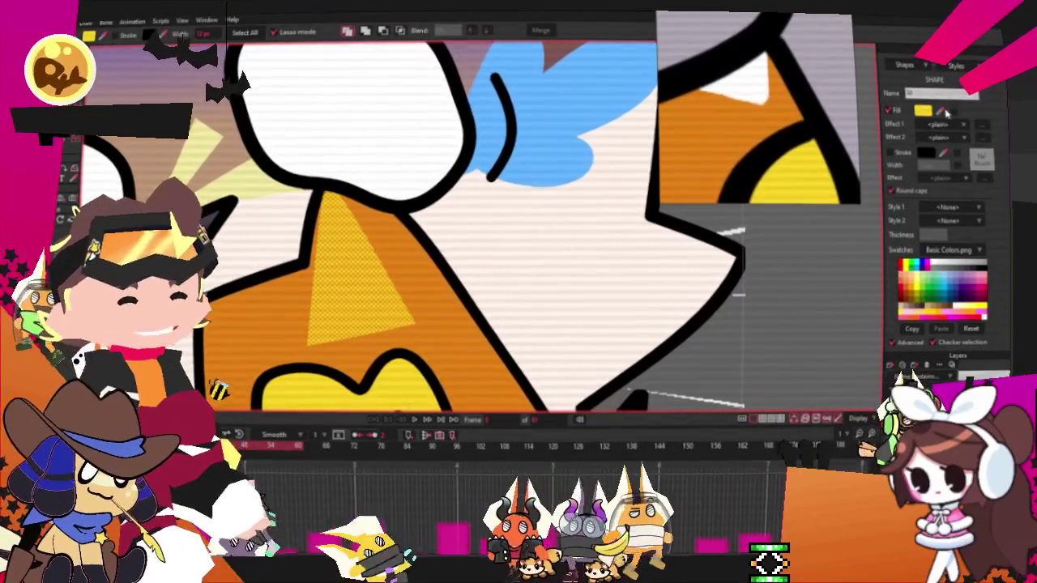
pyautogui.click(357, 275)
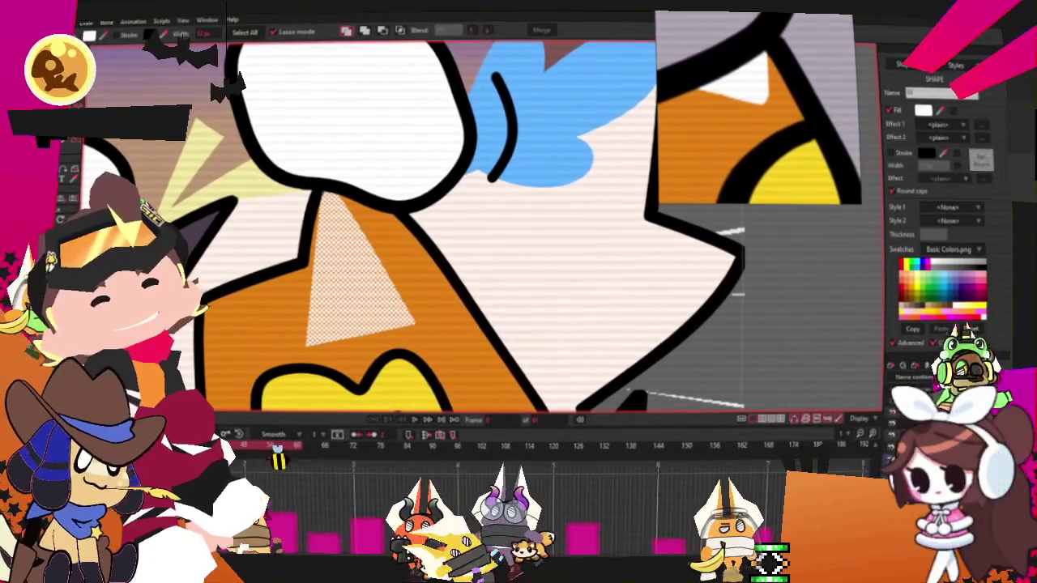
pyautogui.press('t')
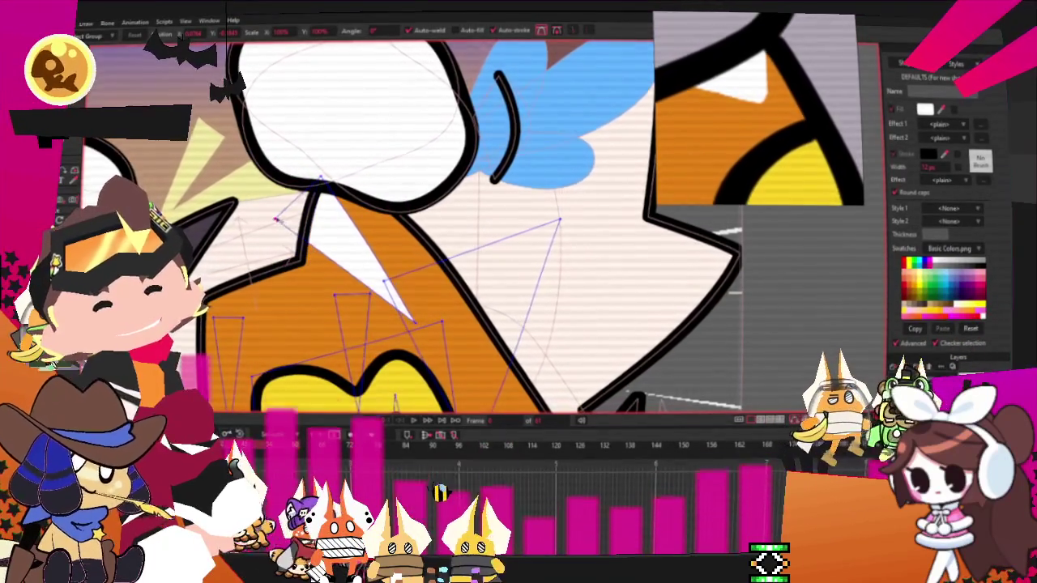
# Step: Pull the white fang's tip up and to the left
pyautogui.moveTo(413, 320); pyautogui.dragTo(344, 265)
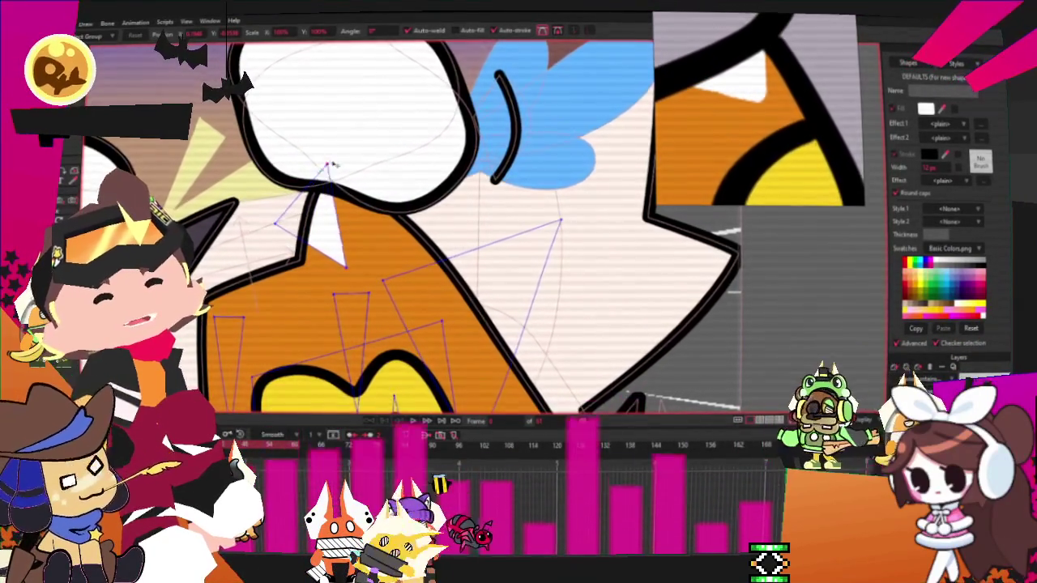
pyautogui.scroll(2, 328, 168)
pyautogui.scroll(1, 328, 168)
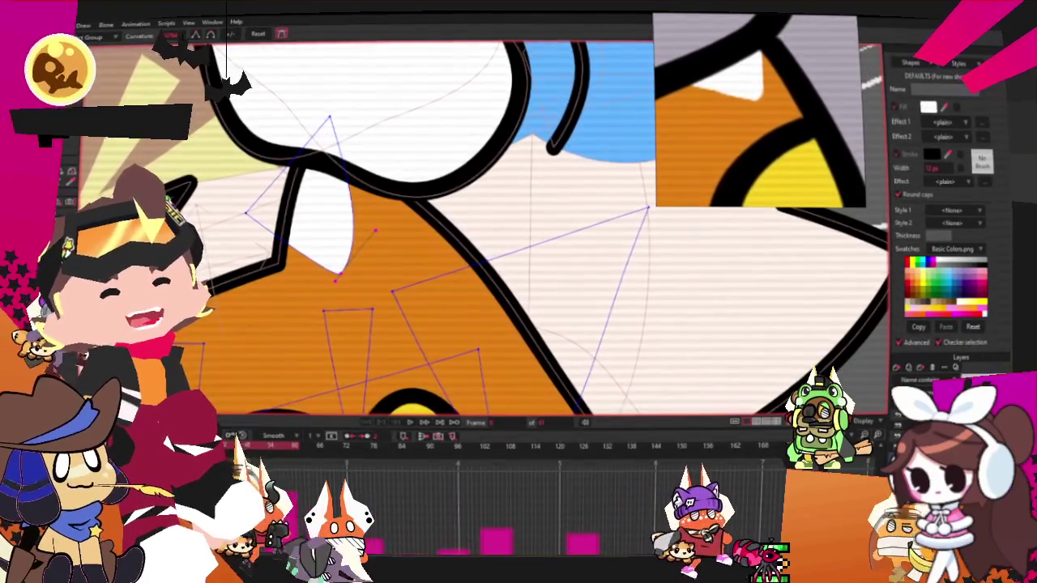
pyautogui.press('t')
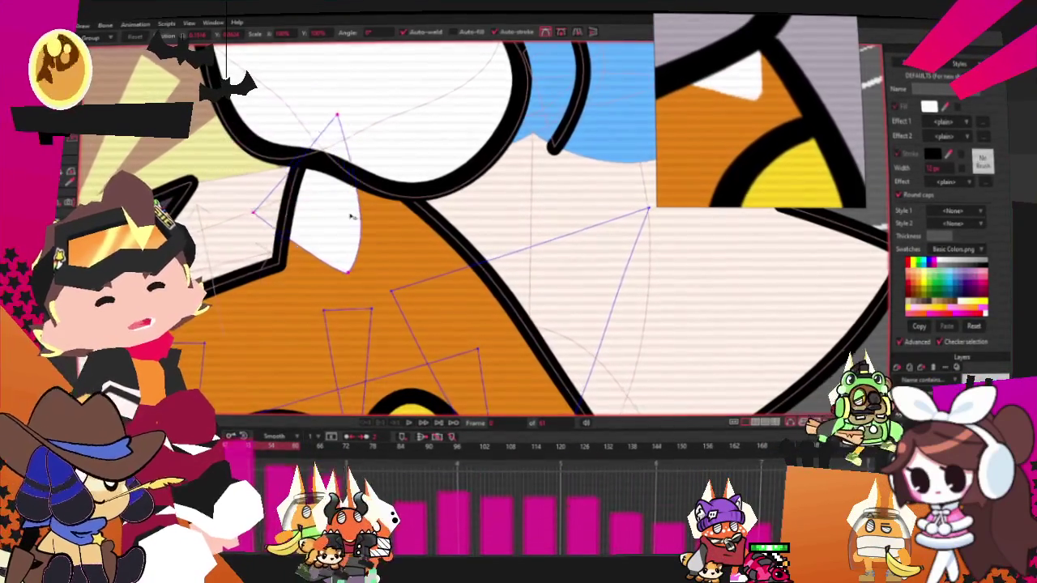
pyautogui.scroll(-2, 389, 231)
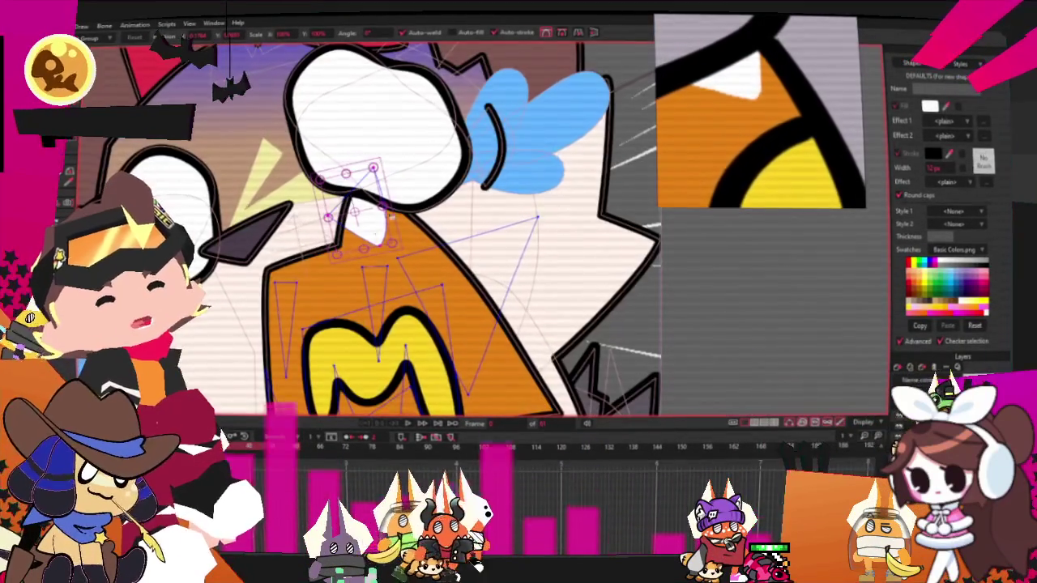
pyautogui.scroll(3, 307, 243)
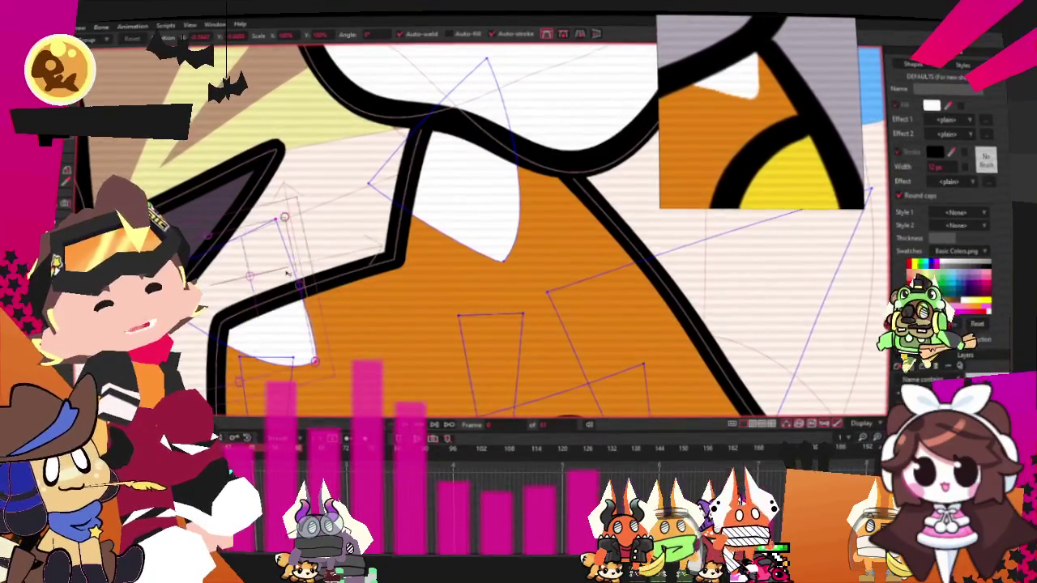
# Step: Move the white fang shape down-left, then nudge it slightly back up-right
pyautogui.moveTo(289, 273); pyautogui.dragTo(273, 297)
pyautogui.scroll(-2, 279, 217)
pyautogui.scroll(2, 308, 243)
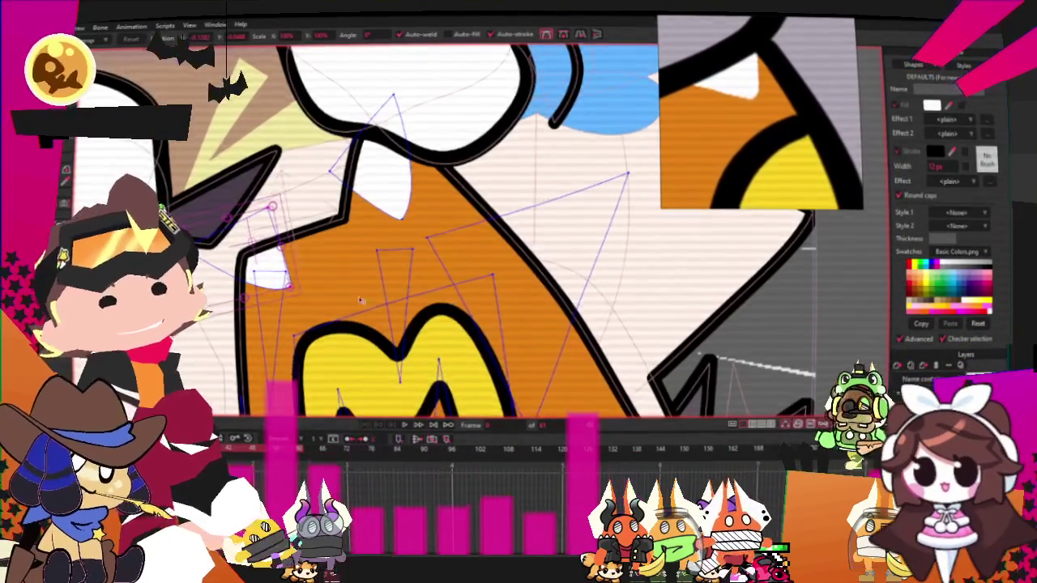
pyautogui.scroll(-3, 324, 259)
pyautogui.scroll(3, 348, 277)
pyautogui.scroll(2, 346, 275)
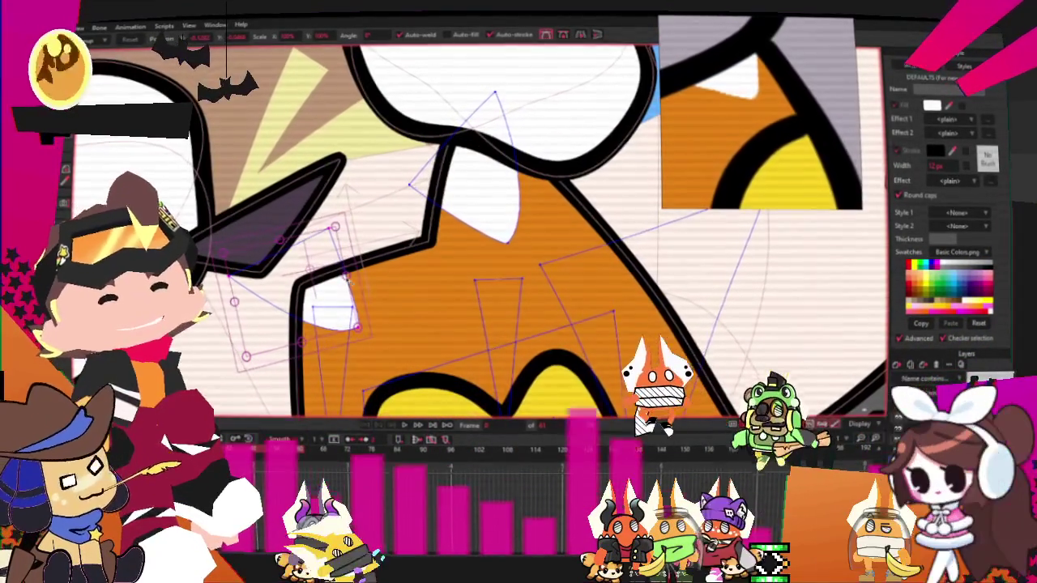
pyautogui.moveTo(332, 302); pyautogui.dragTo(337, 296)
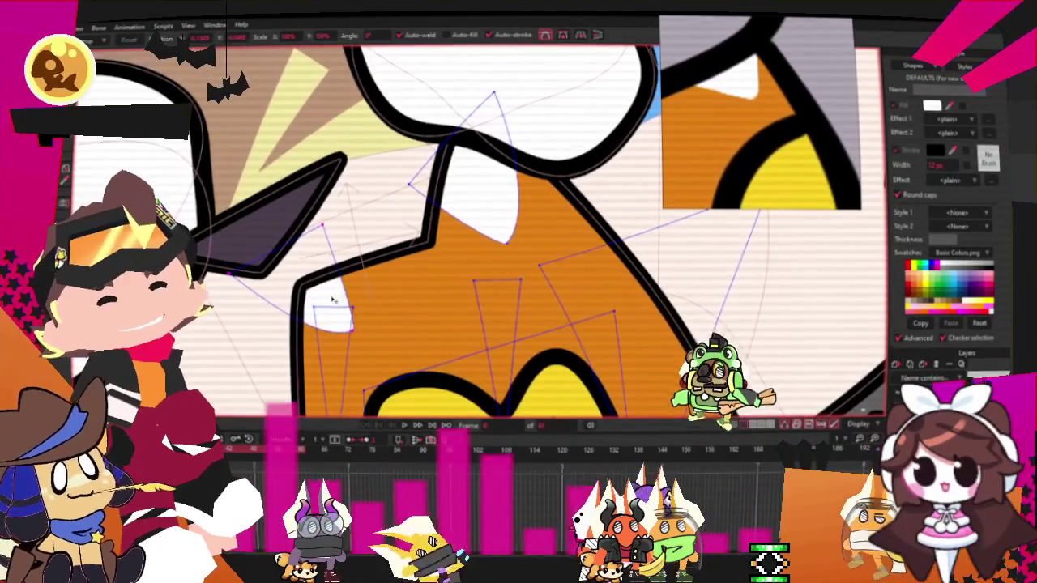
pyautogui.click(487, 202)
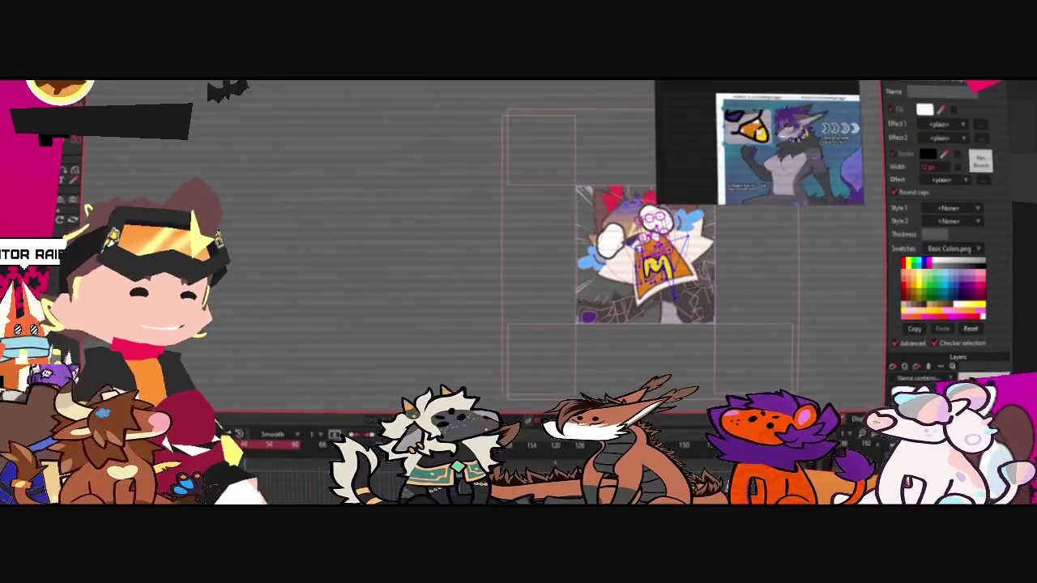
pyautogui.scroll(-3, 512, 274)
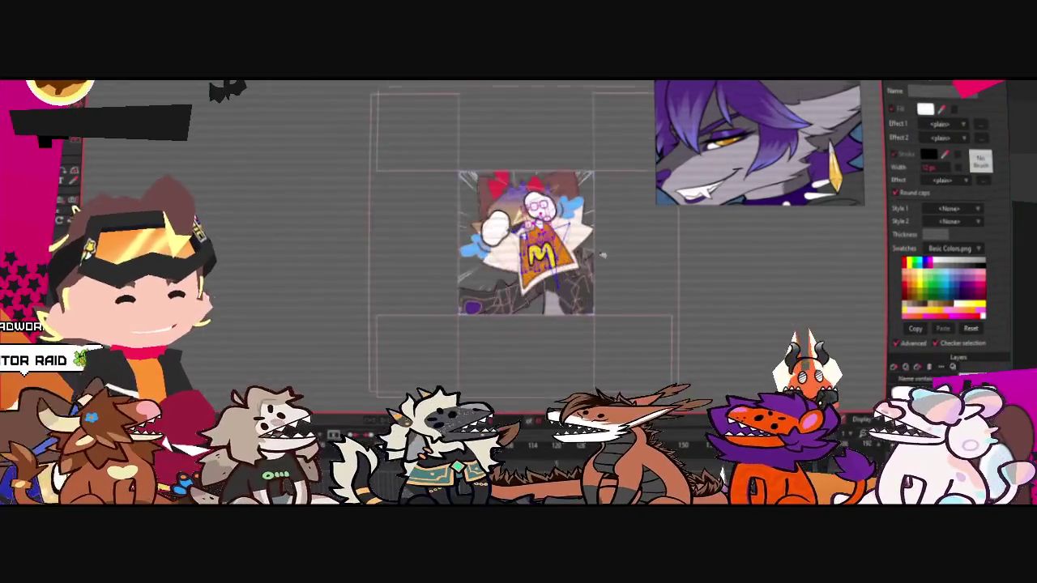
pyautogui.scroll(3, 626, 257)
pyautogui.scroll(2, 626, 257)
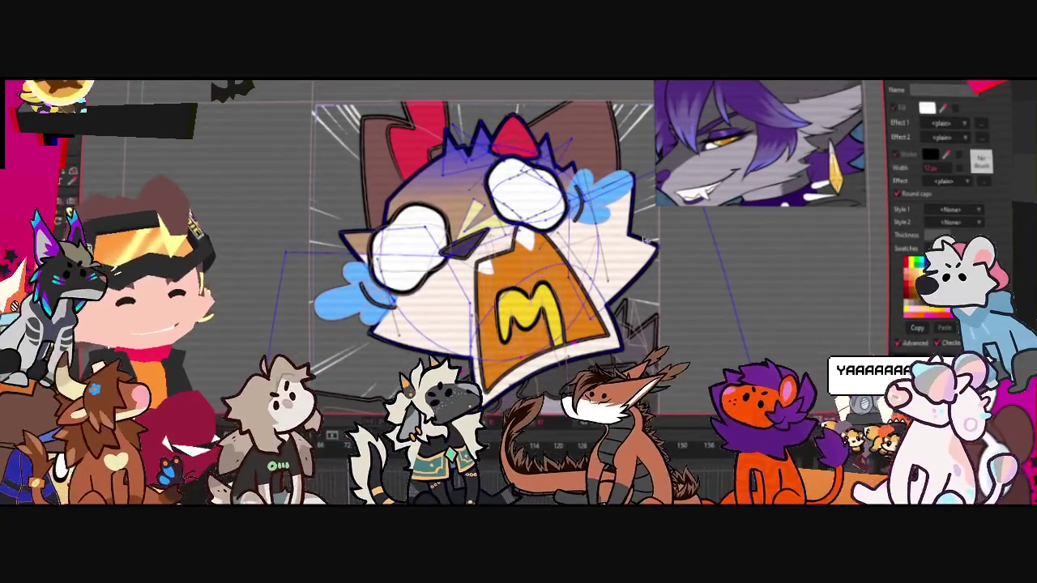
pyautogui.scroll(2, 759, 311)
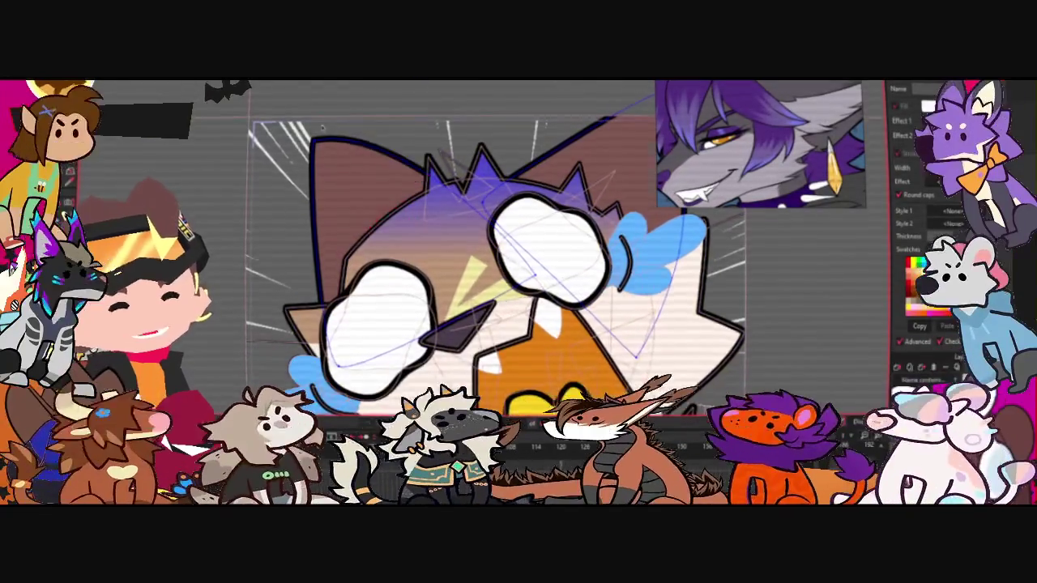
pyautogui.scroll(-2, 328, 123)
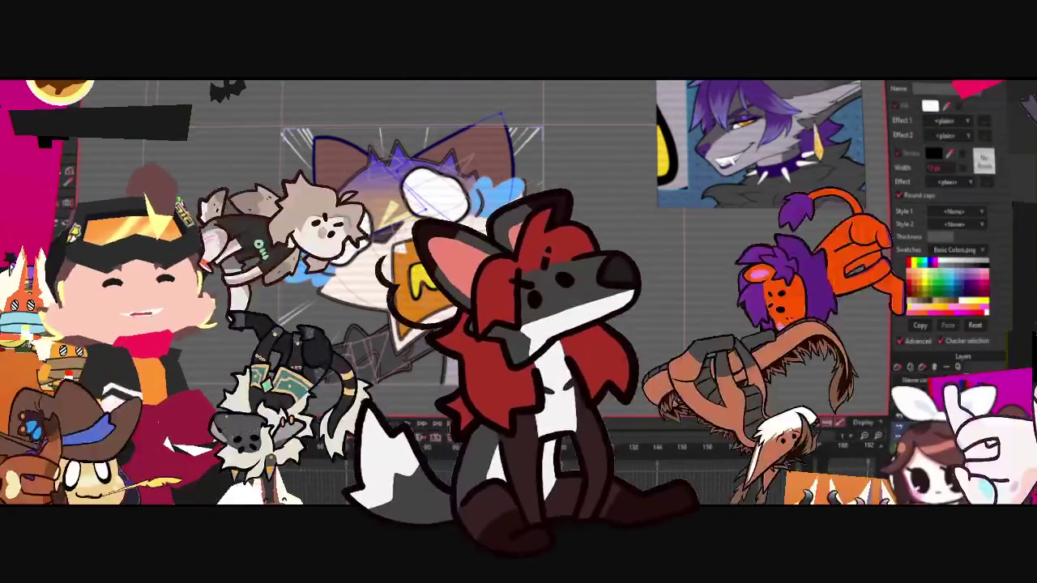
pyautogui.scroll(2, 327, 195)
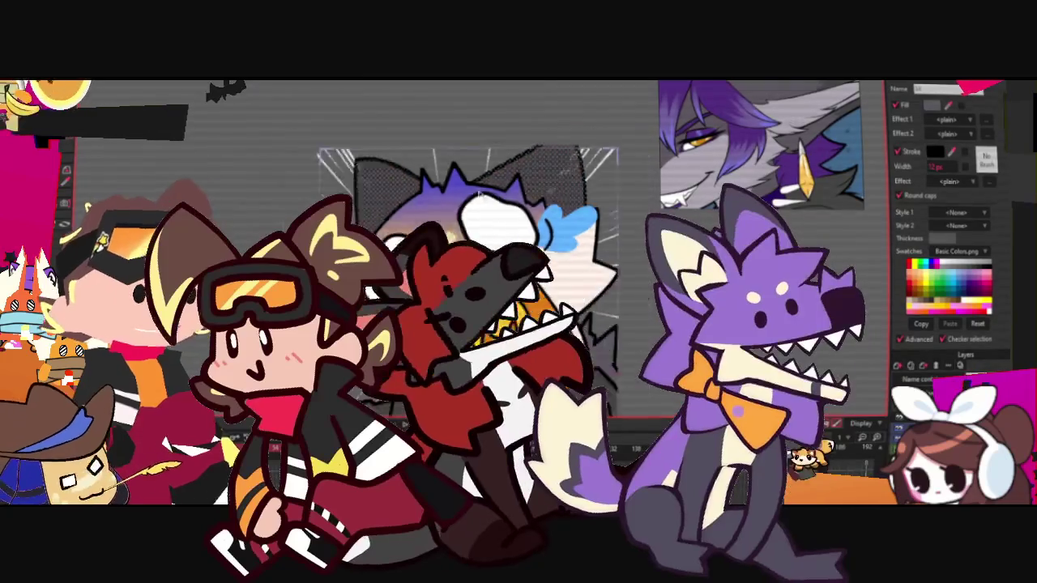
pyautogui.scroll(-3, 394, 209)
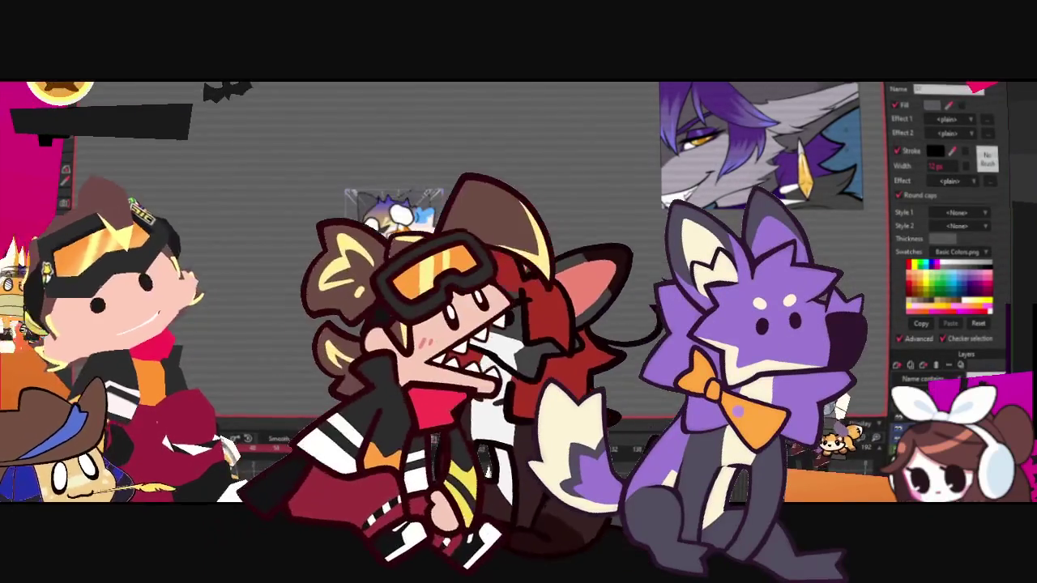
pyautogui.scroll(2, 497, 144)
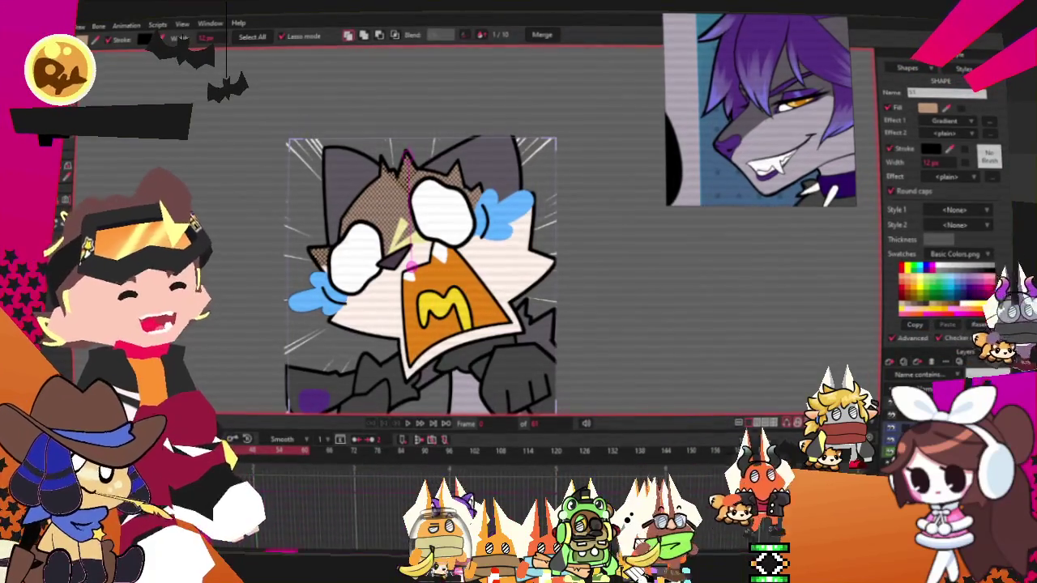
# Step: Change the hair gradient's left colour stop from tan to dark grey
pyautogui.click(992, 122)
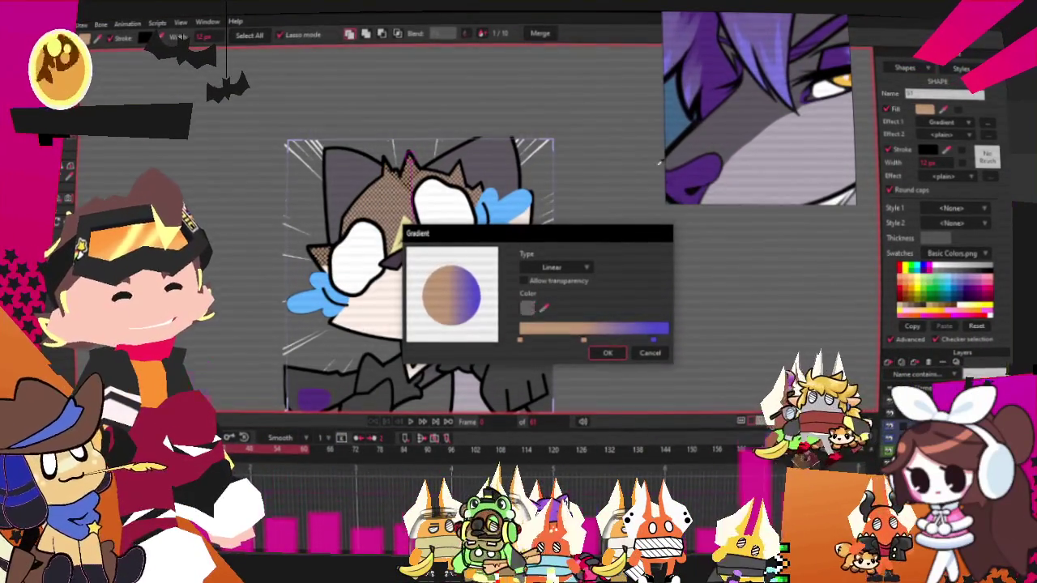
pyautogui.click(544, 308)
pyautogui.click(557, 311)
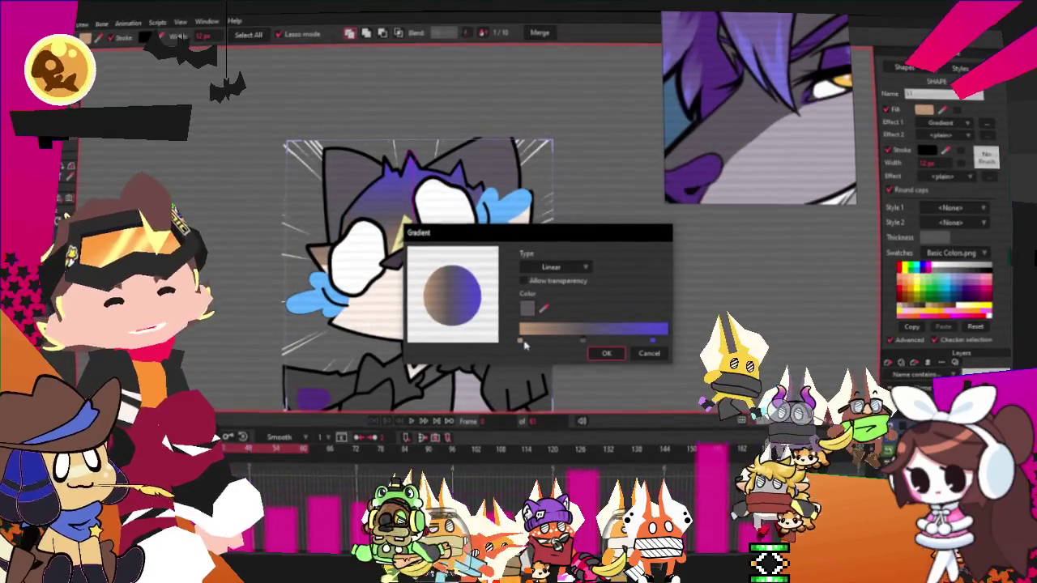
pyautogui.click(520, 342)
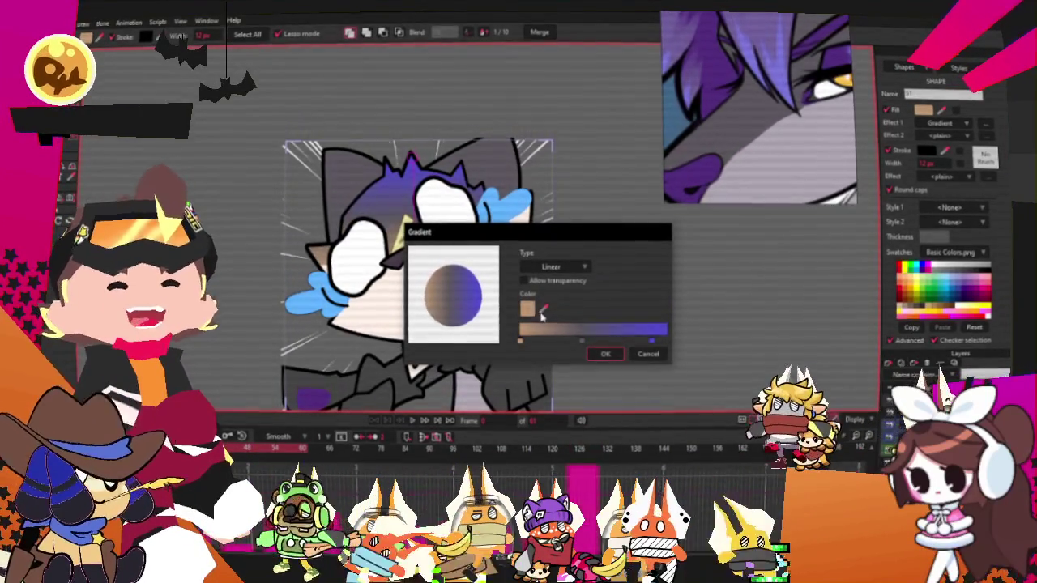
pyautogui.click(572, 395)
pyautogui.scroll(-2, 571, 395)
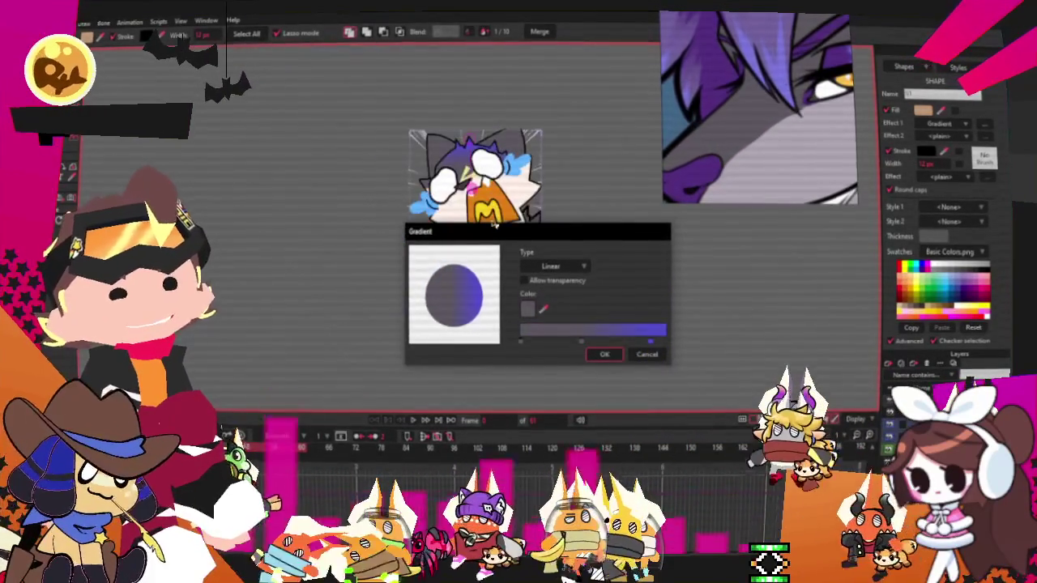
pyautogui.click(603, 356)
pyautogui.scroll(2, 566, 174)
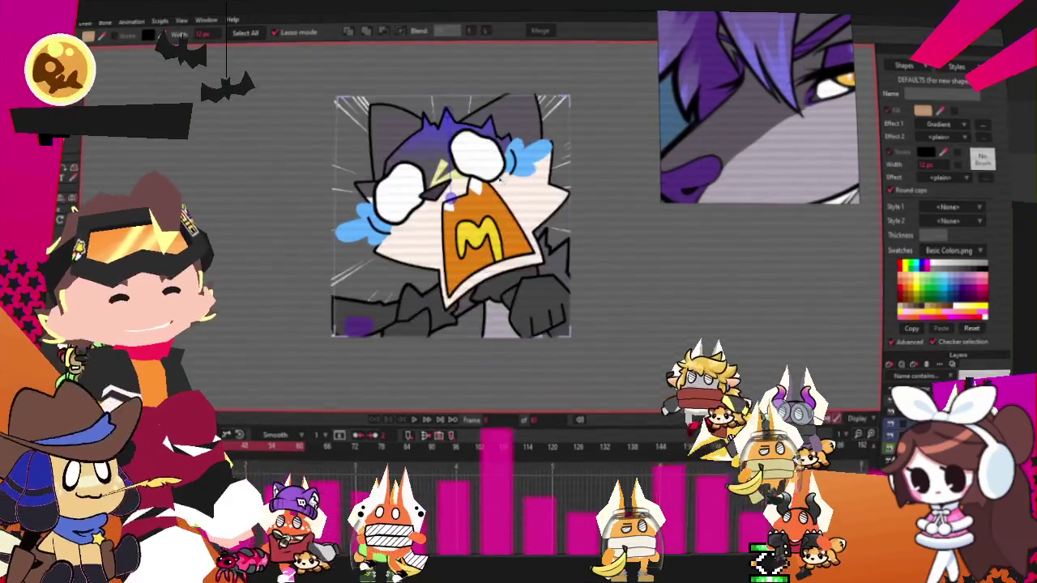
pyautogui.scroll(2, 567, 174)
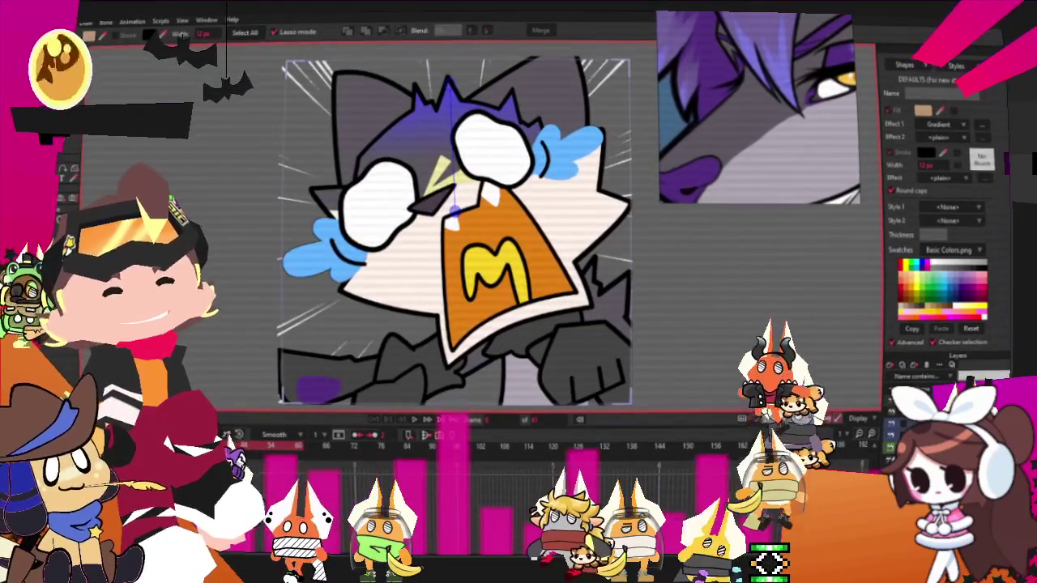
pyautogui.scroll(1, 451, 199)
pyautogui.scroll(1, 445, 174)
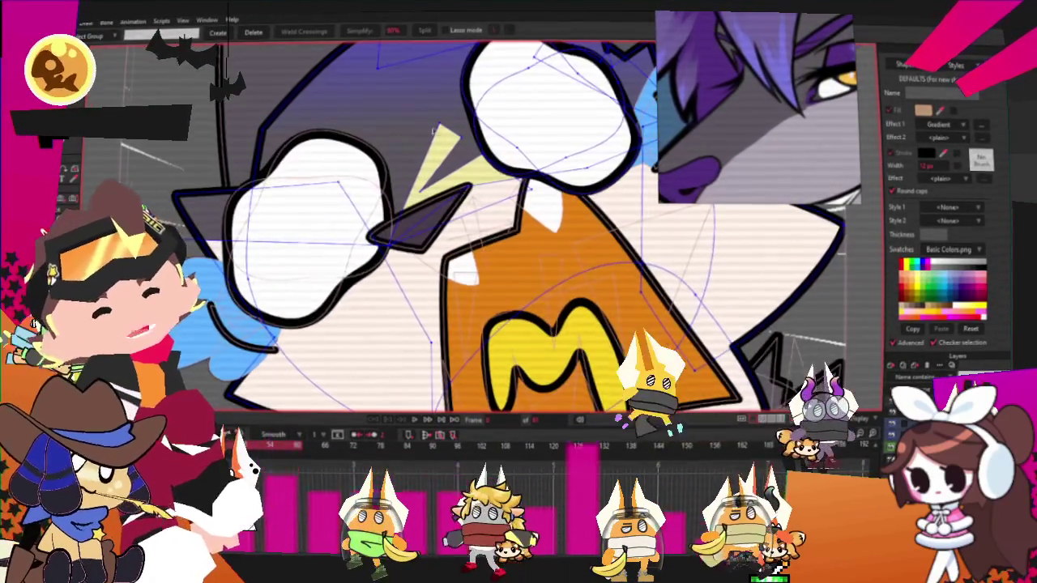
pyautogui.scroll(1, 438, 136)
pyautogui.scroll(-3, 438, 136)
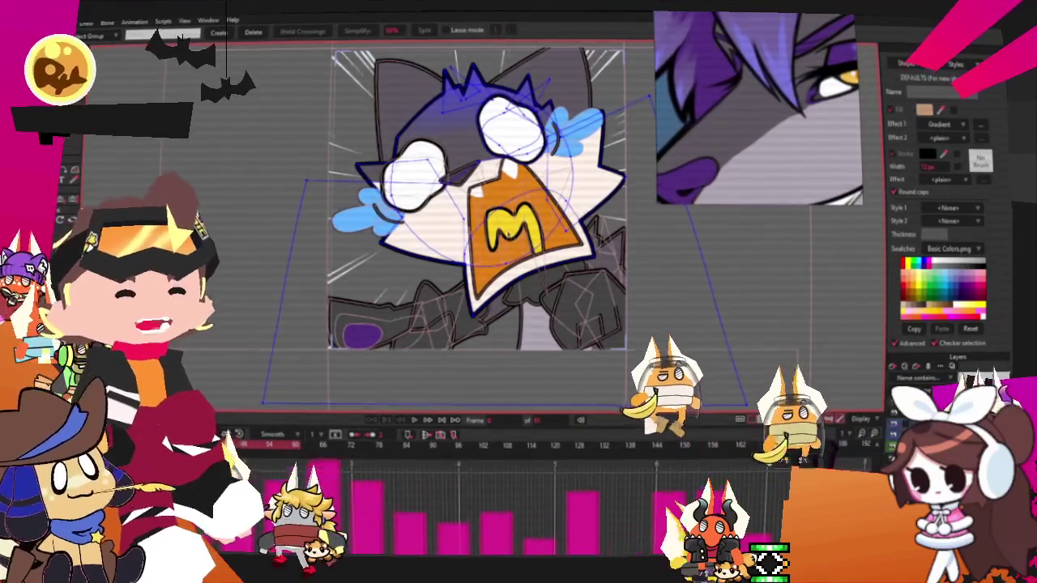
pyautogui.scroll(2, 508, 235)
pyautogui.scroll(-1, 534, 108)
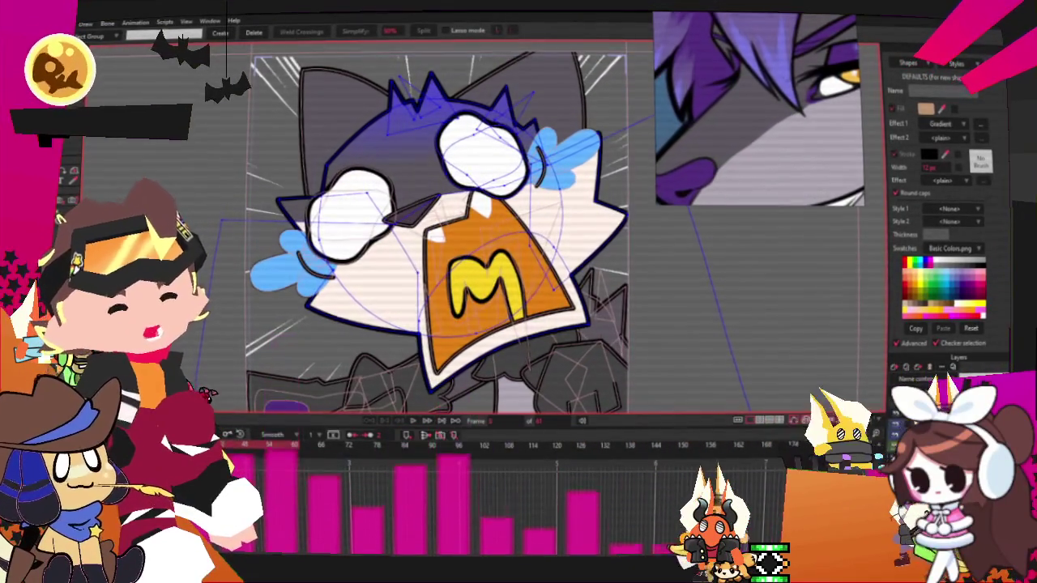
pyautogui.press('space')
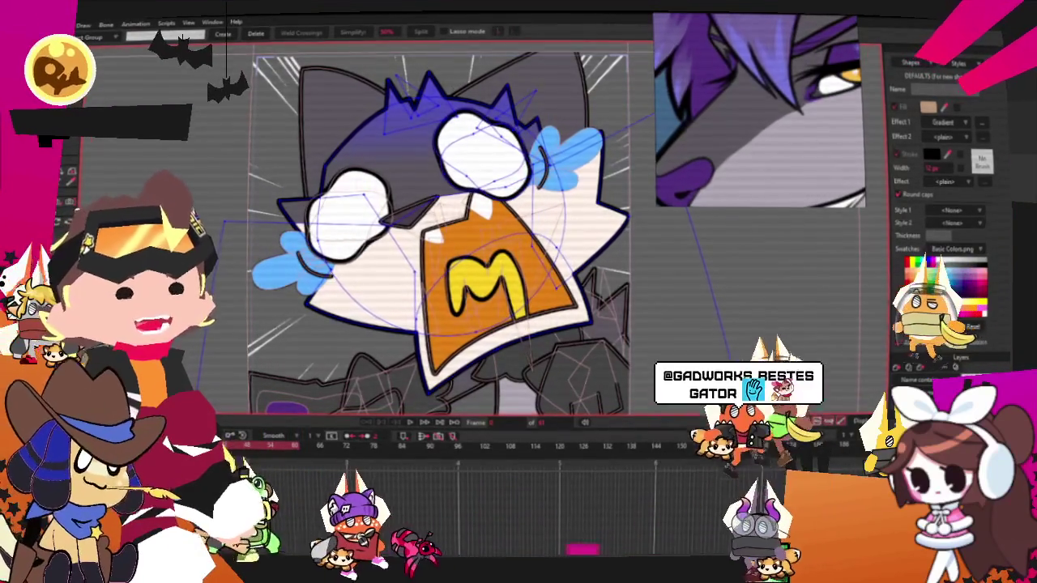
pyautogui.scroll(2, 567, 130)
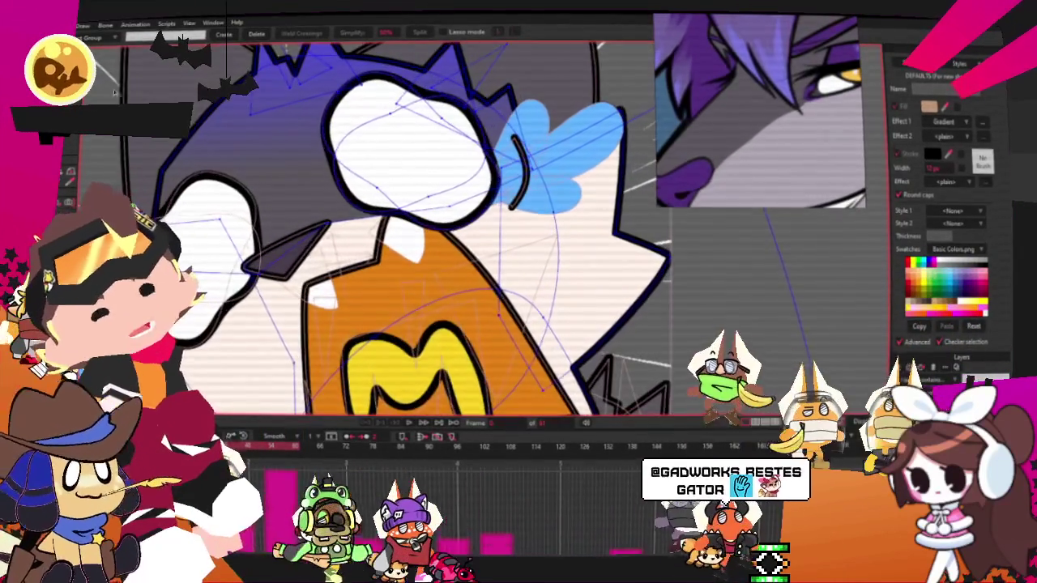
pyautogui.scroll(2, 368, 121)
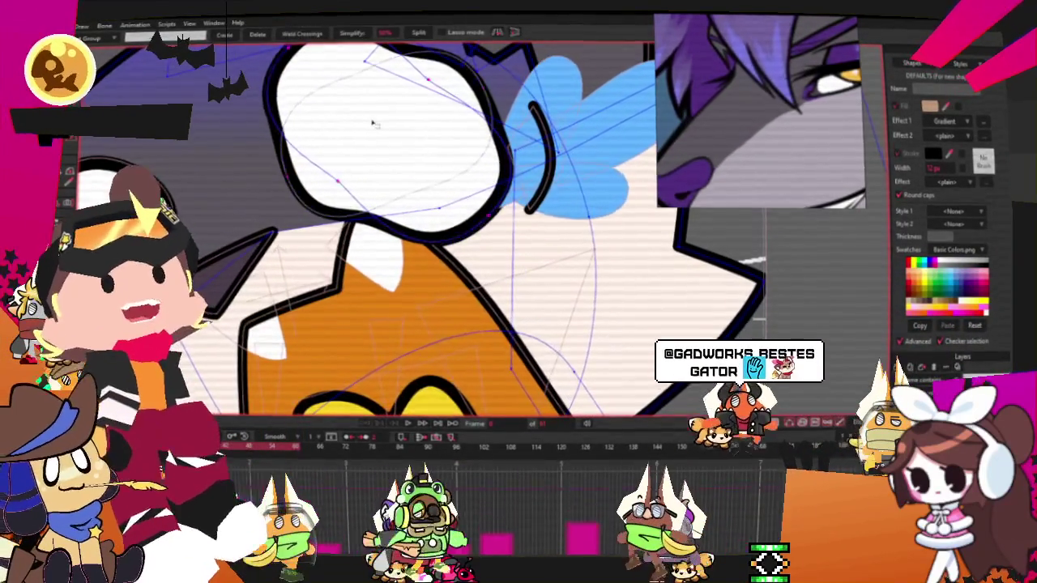
pyautogui.scroll(-3, 374, 123)
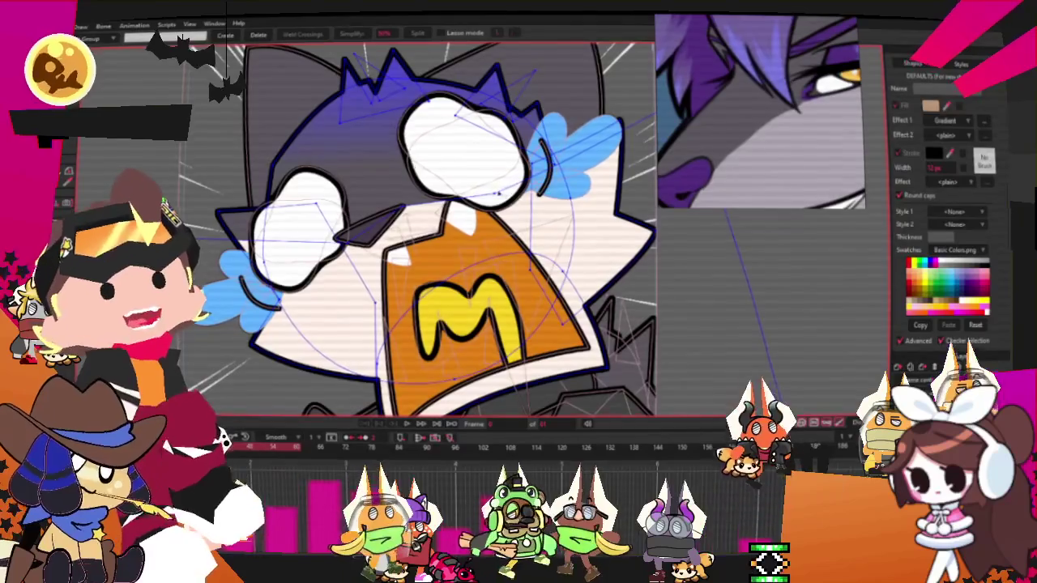
pyautogui.press('g')
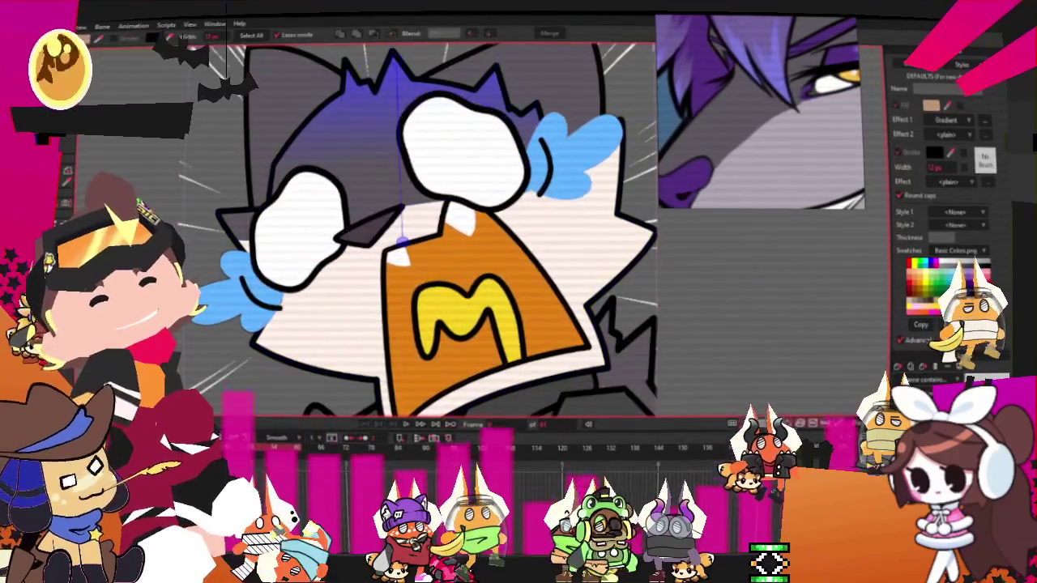
pyautogui.click(314, 309)
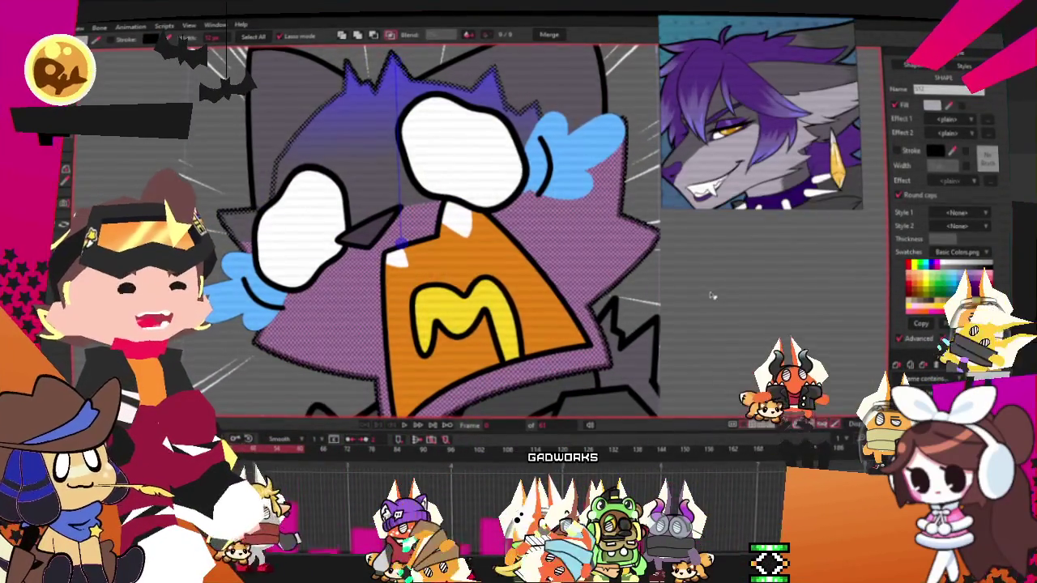
pyautogui.scroll(-3, 581, 271)
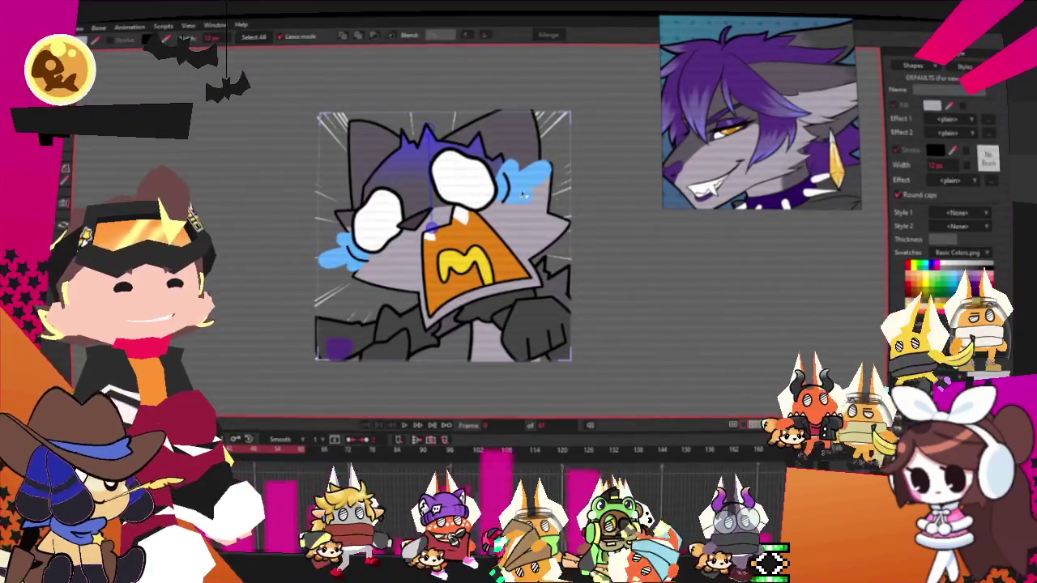
pyautogui.scroll(2, 369, 182)
pyautogui.scroll(3, 368, 182)
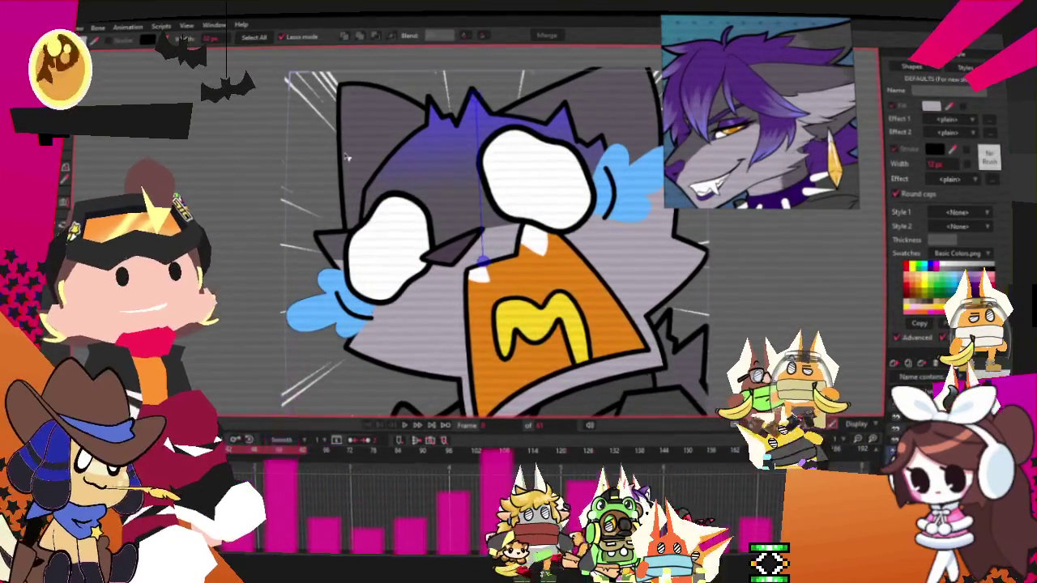
pyautogui.scroll(-2, 346, 155)
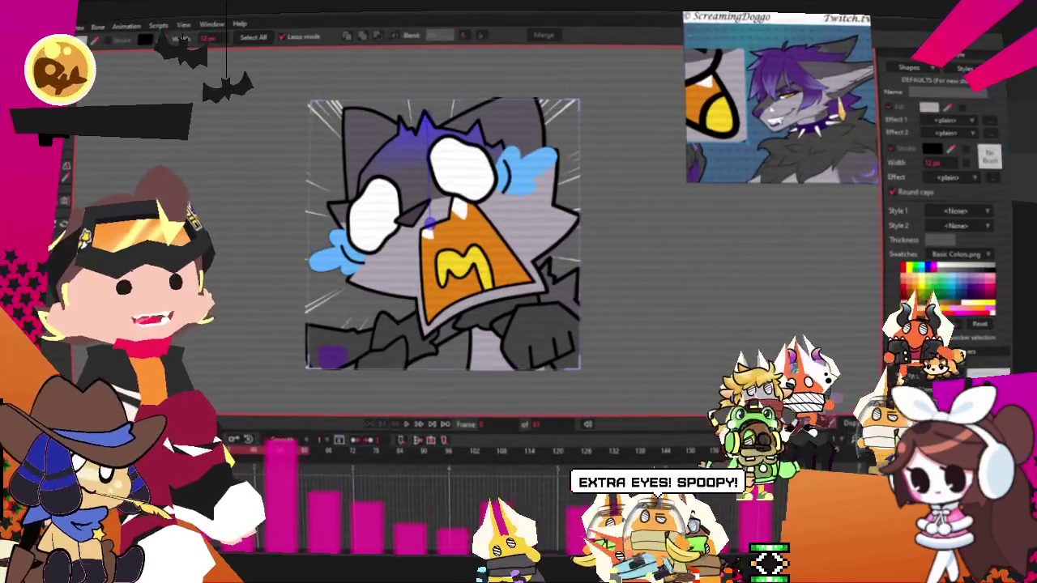
pyautogui.scroll(2, 530, 177)
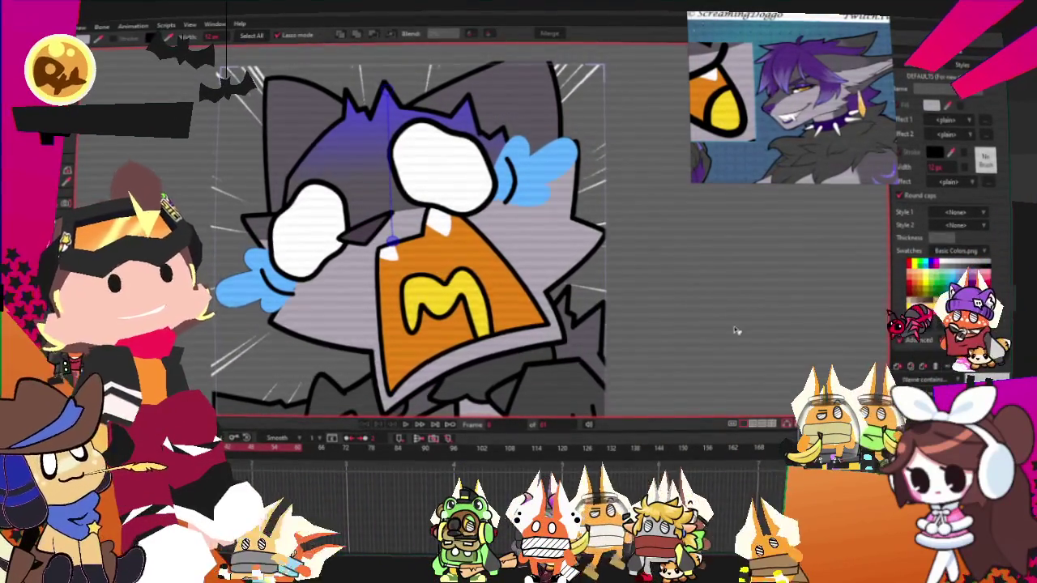
pyautogui.scroll(-2, 732, 331)
pyautogui.scroll(2, 733, 330)
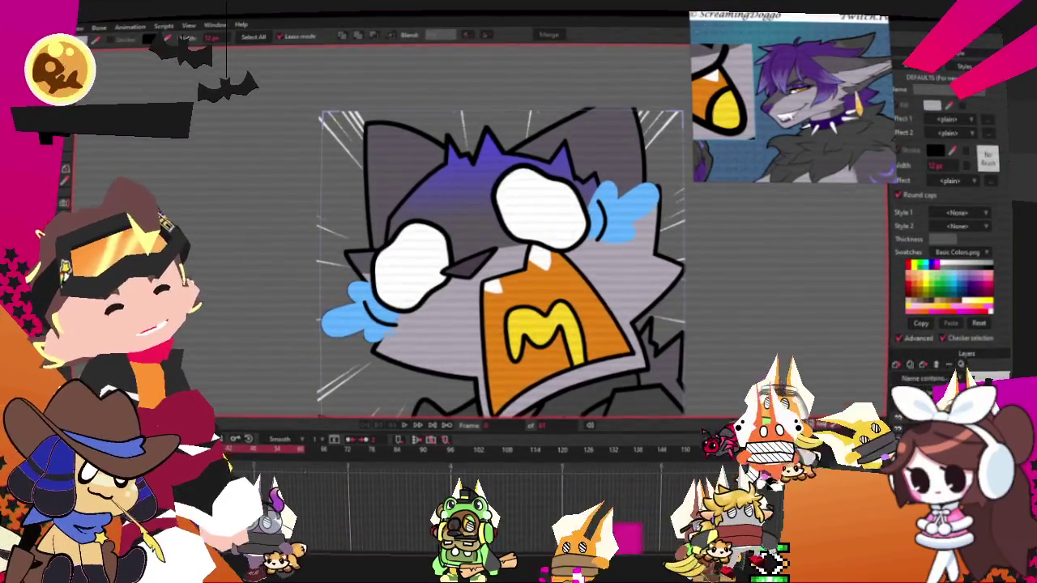
pyautogui.press('t')
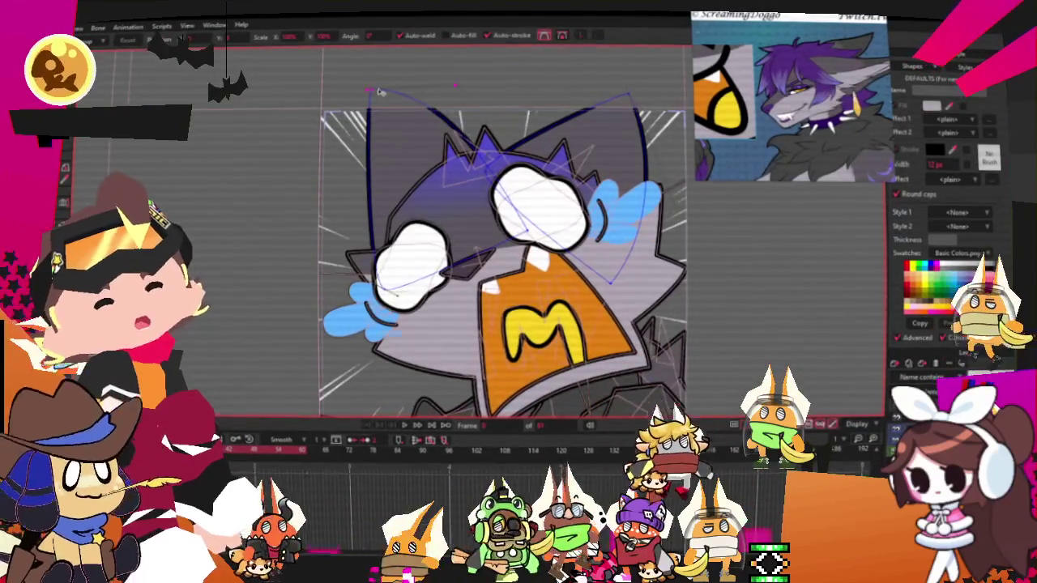
# Step: Draw a tilted rectangle shape over the upper-left of the character's head
pyautogui.scroll(-2, 567, 143)
pyautogui.scroll(2, 495, 105)
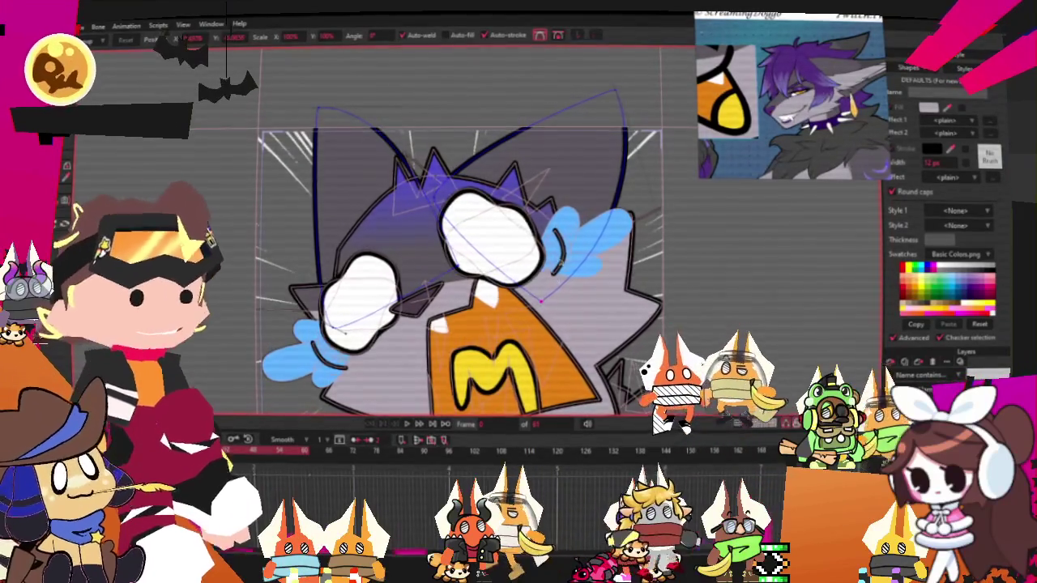
pyautogui.scroll(-2, 581, 230)
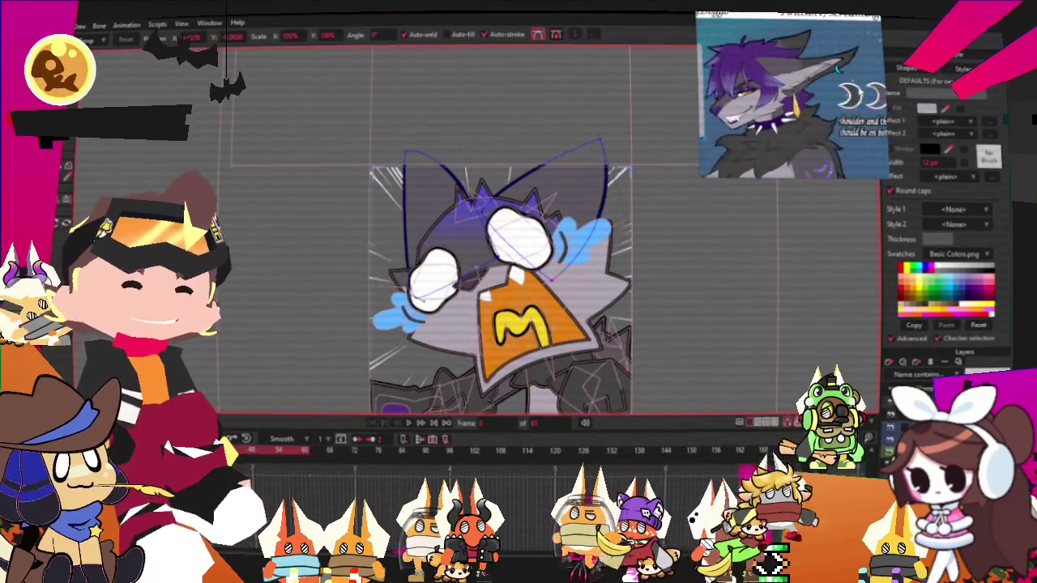
pyautogui.scroll(2, 511, 146)
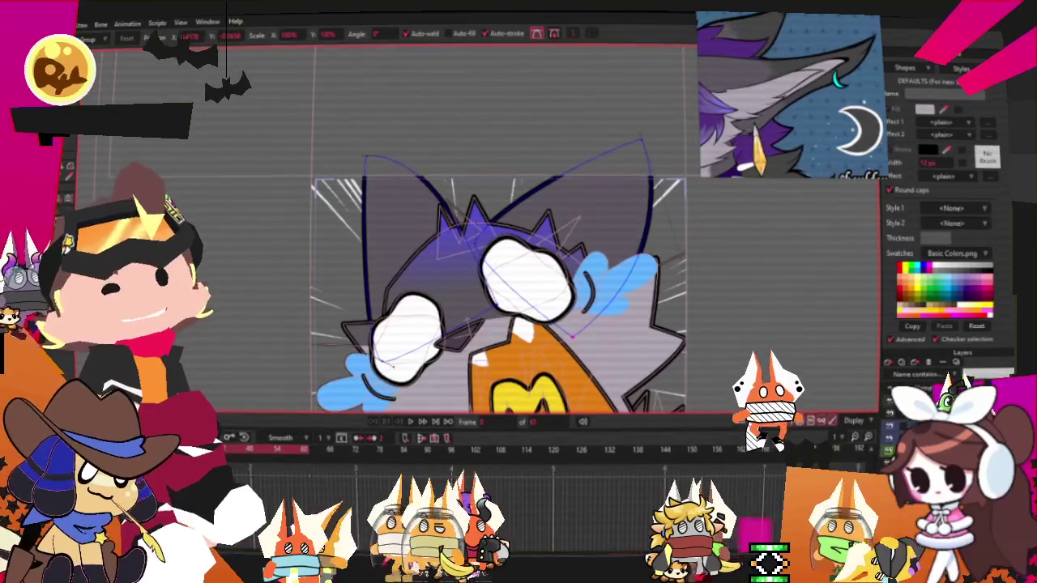
pyautogui.press('r')
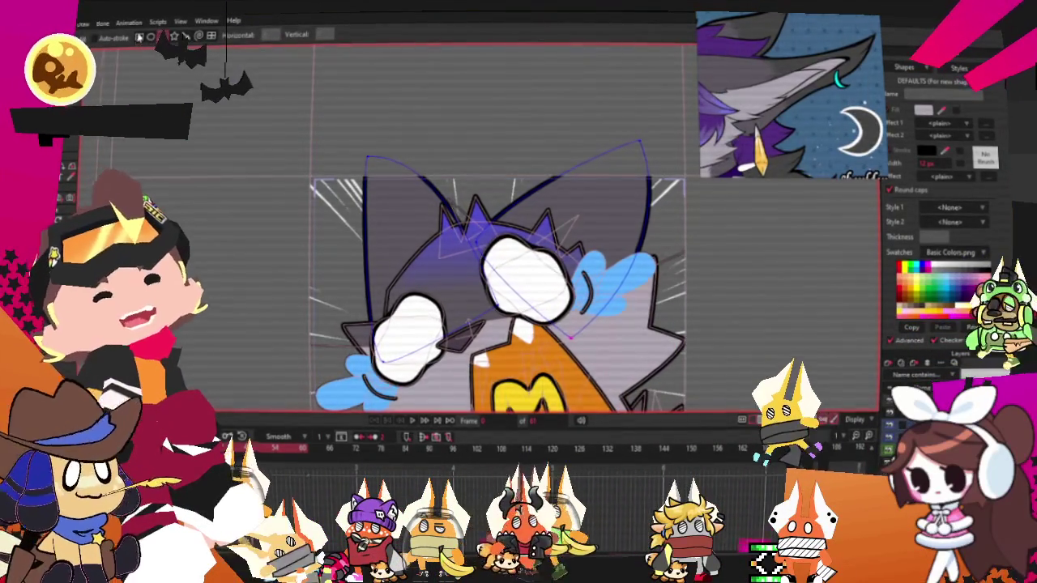
pyautogui.scroll(2, 364, 117)
pyautogui.moveTo(462, 90); pyautogui.dragTo(346, 299)
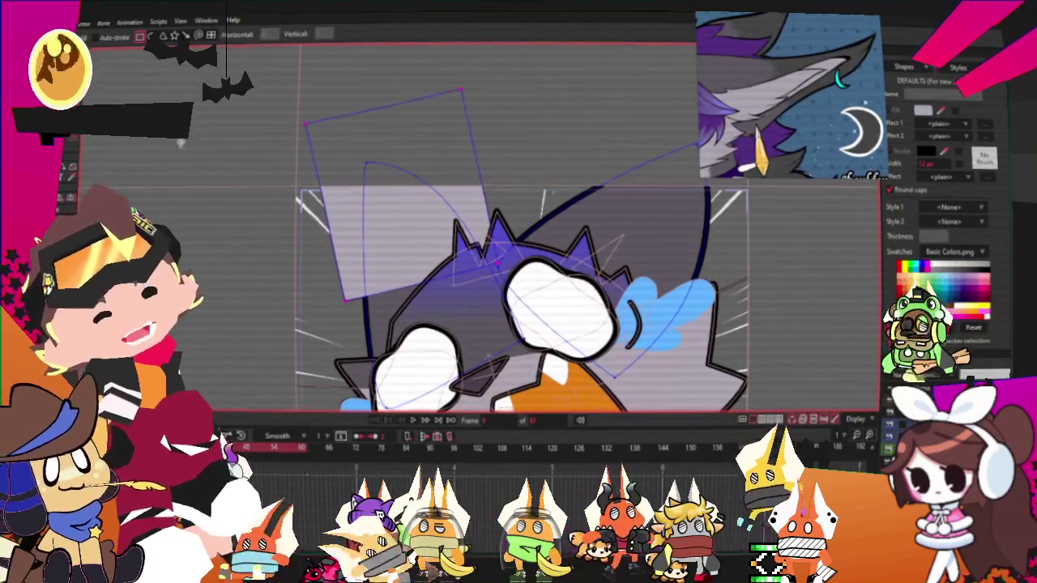
# Step: Darken the new rectangle's grey fill and lower it behind the head
pyautogui.press('g')
pyautogui.click(378, 209)
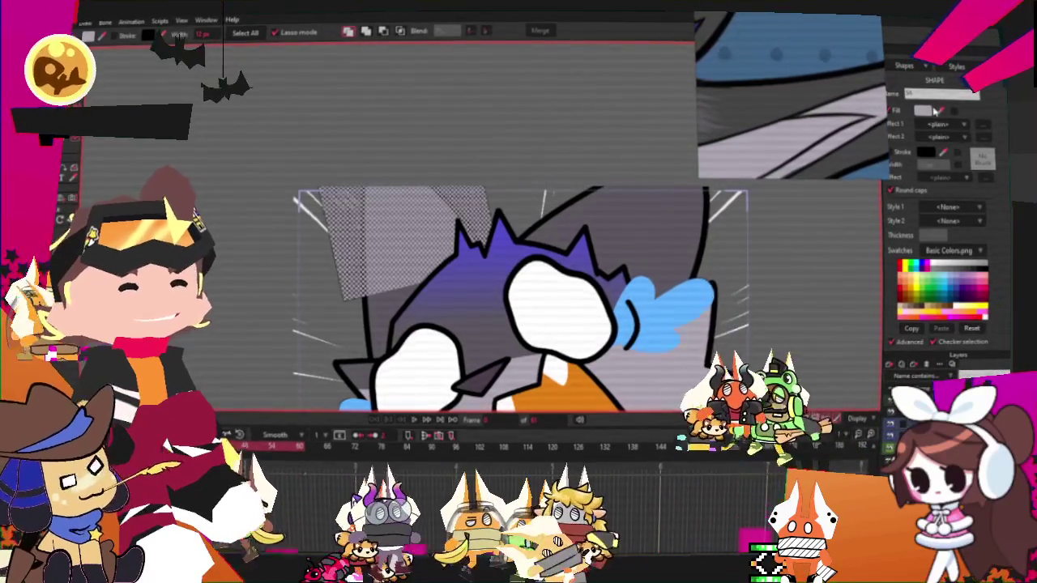
pyautogui.click(464, 42)
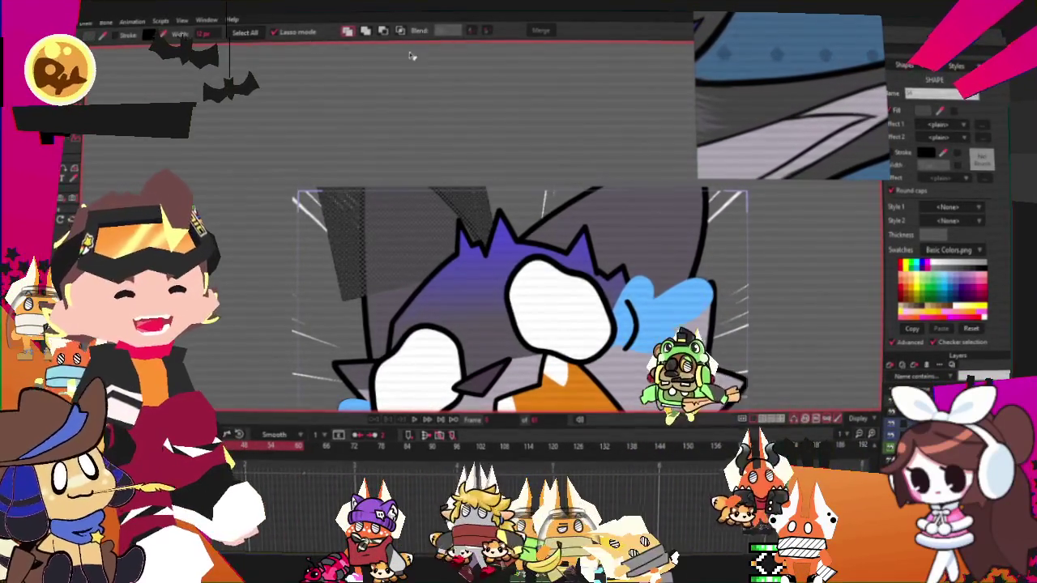
pyautogui.click(400, 30)
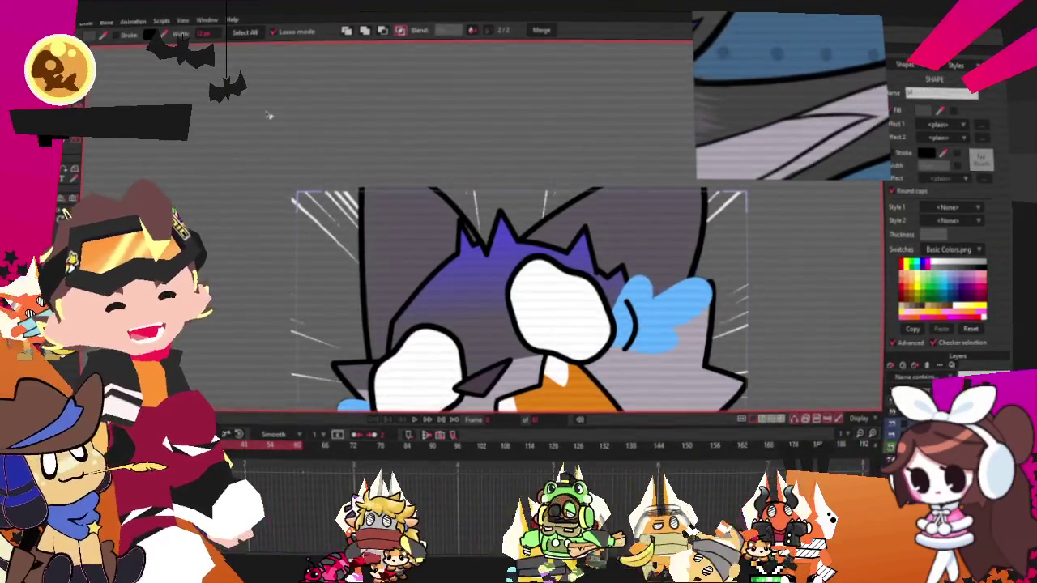
pyautogui.click(266, 118)
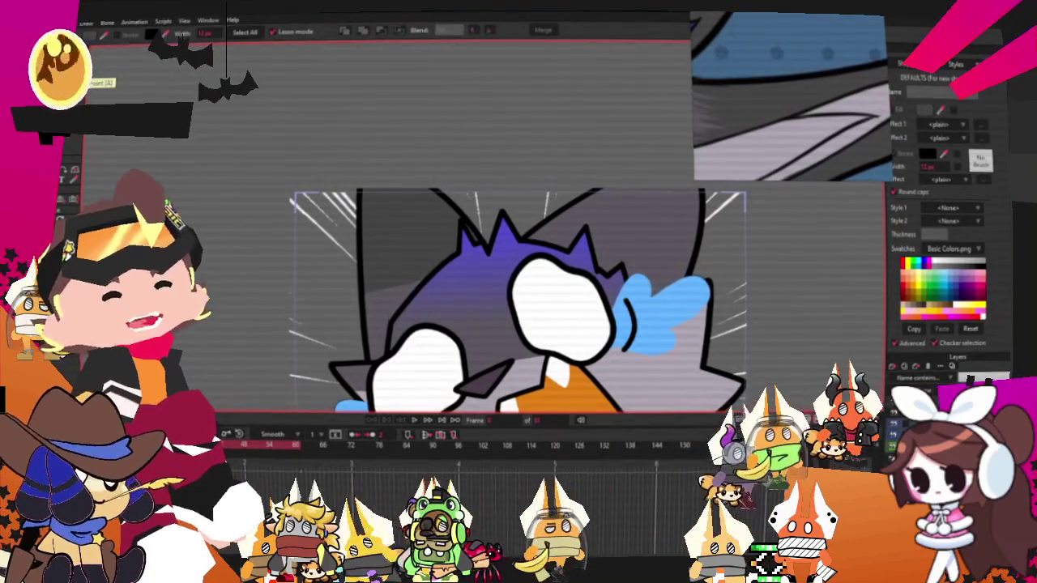
pyautogui.press('m')
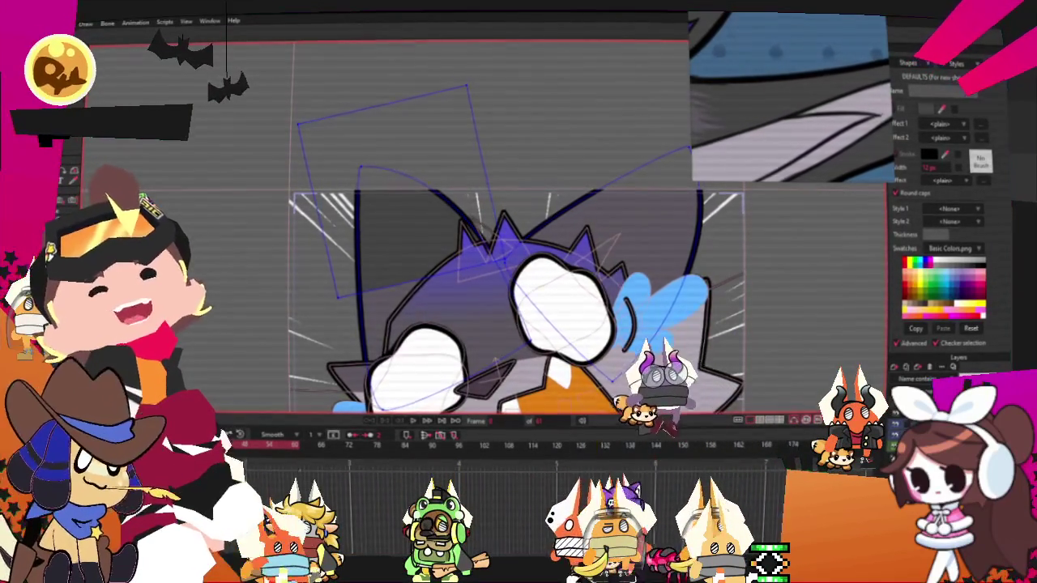
pyautogui.scroll(2, 290, 207)
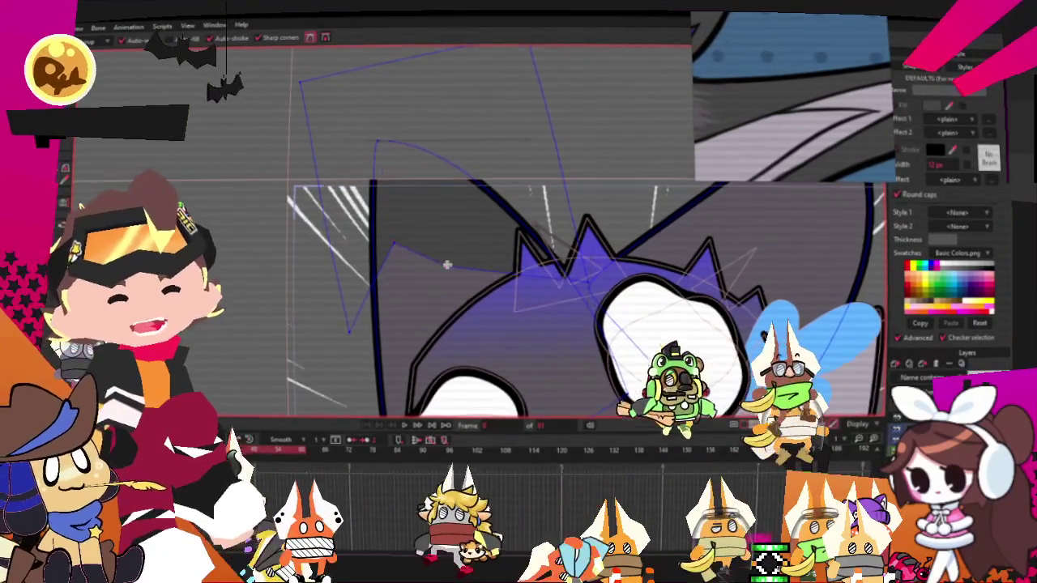
# Step: Add a point to the ear outline and drag its points into a new position
pyautogui.click(450, 264)
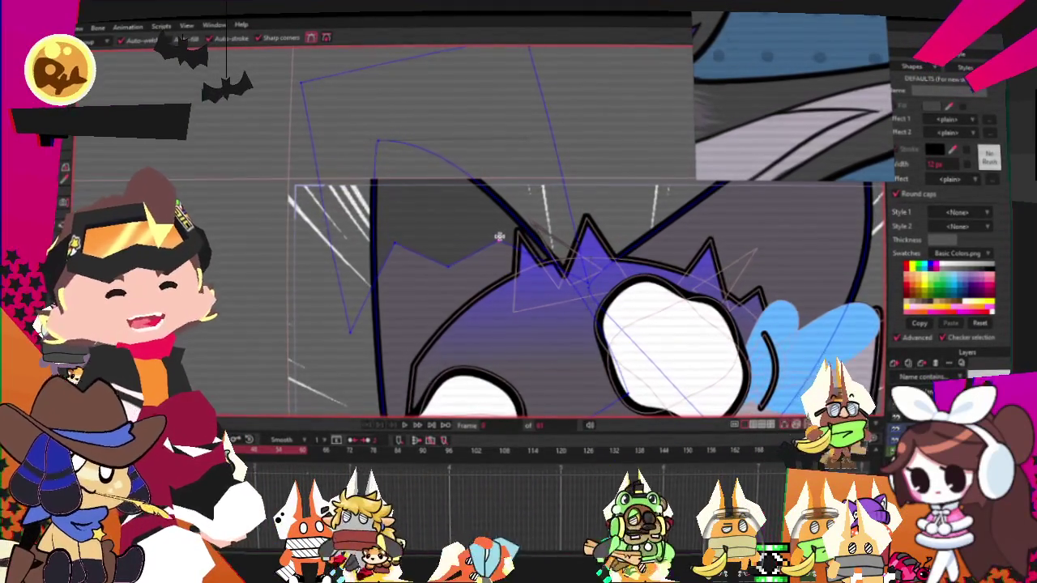
pyautogui.press('t')
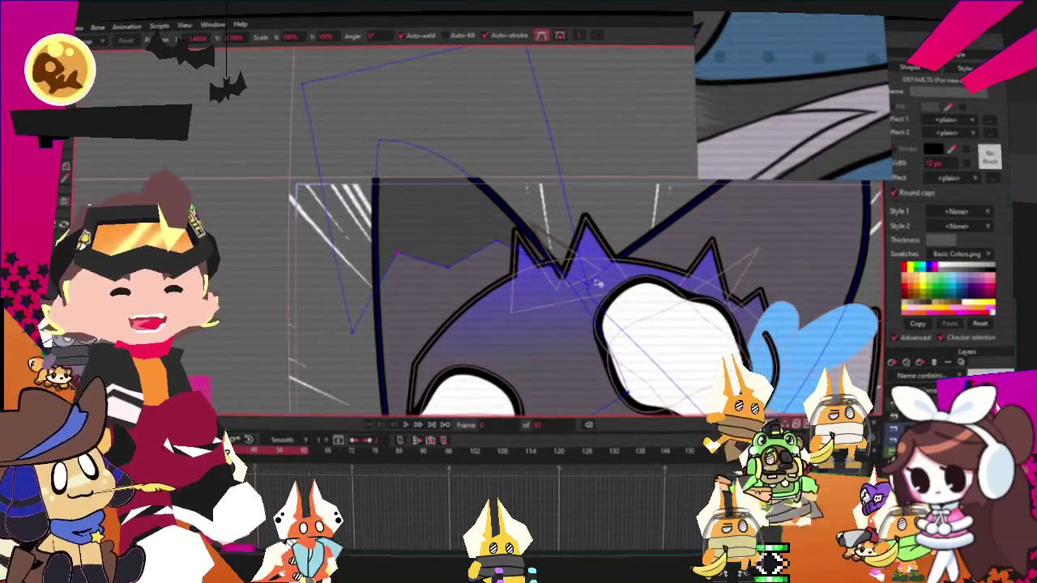
pyautogui.scroll(2, 598, 283)
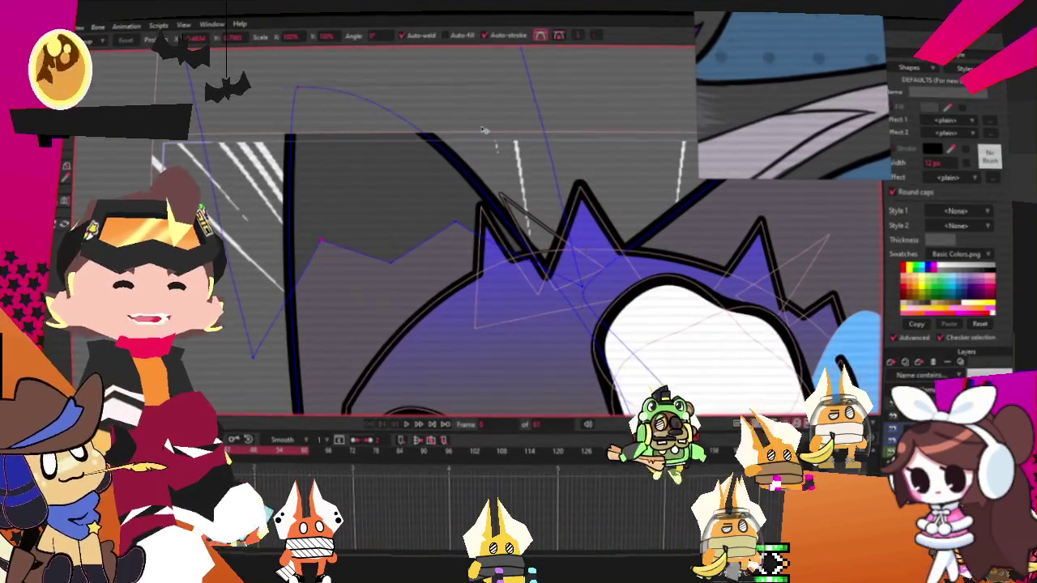
pyautogui.moveTo(582, 199); pyautogui.dragTo(354, 148)
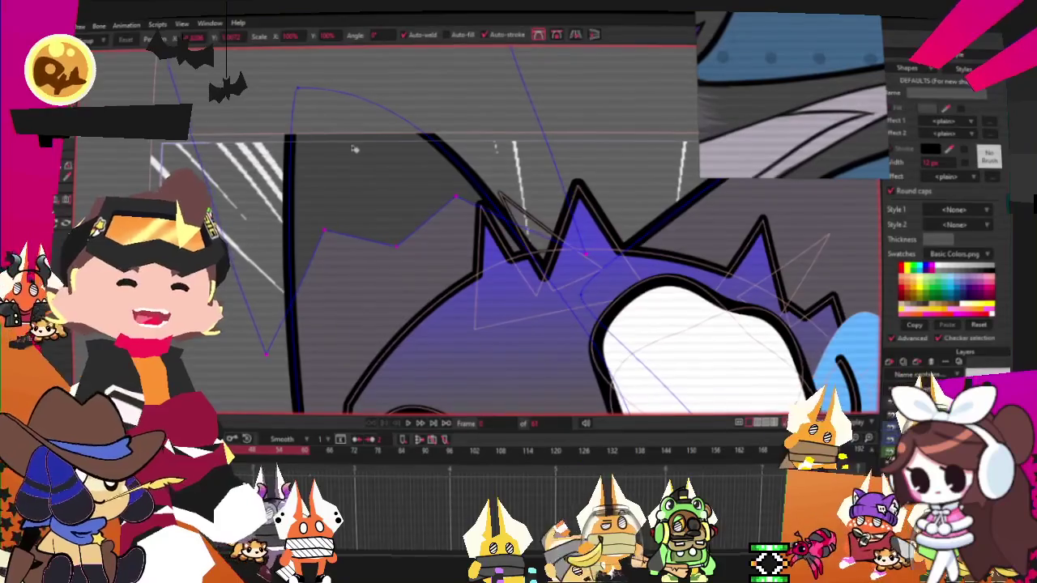
pyautogui.scroll(-1, 352, 154)
pyautogui.scroll(-1, 350, 160)
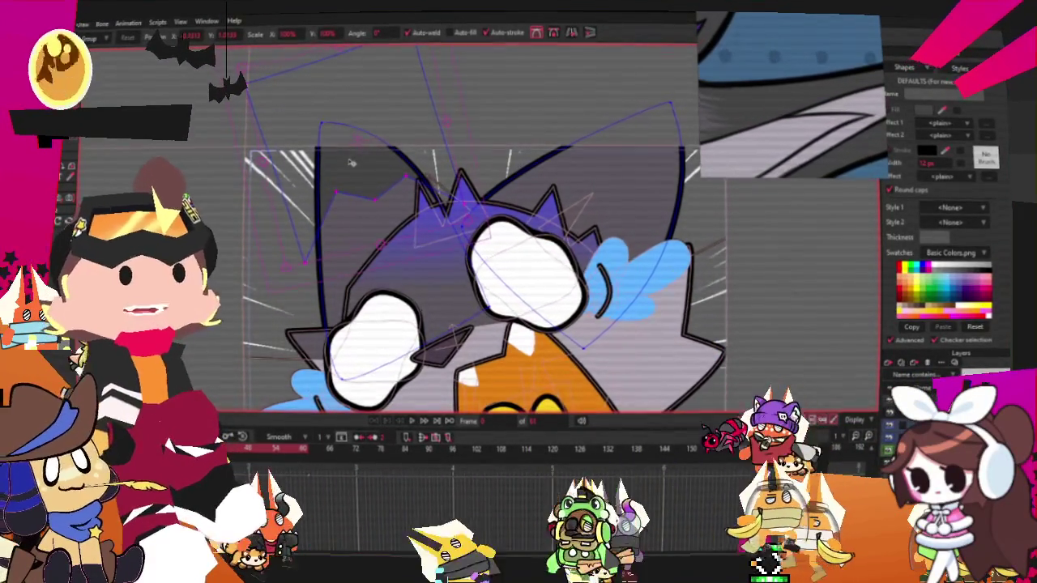
pyautogui.scroll(1, 350, 163)
pyautogui.scroll(1, 350, 163)
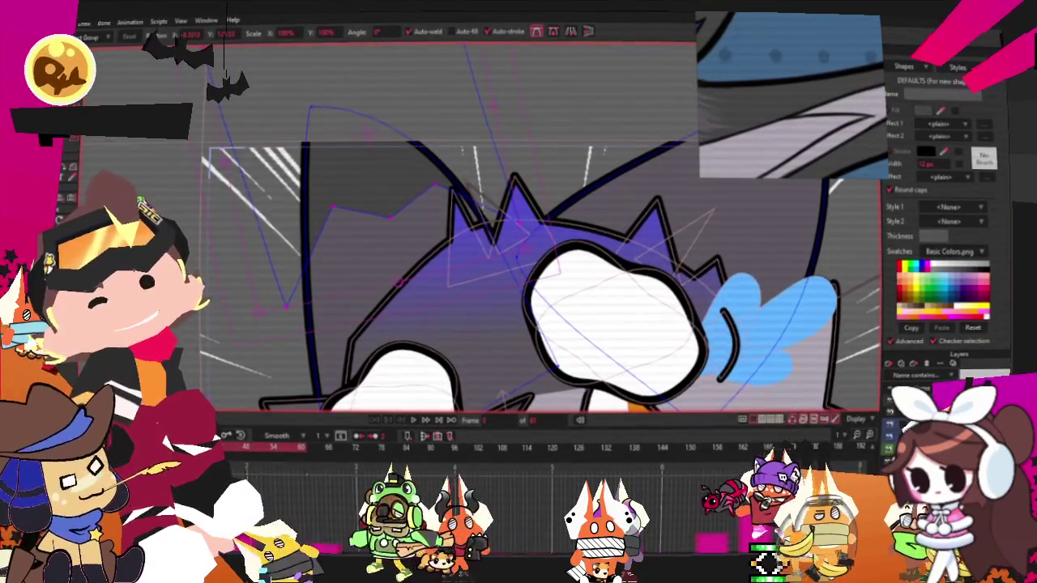
# Step: Round the ear outline's sharp corner with the Curvature tool
pyautogui.press('g')
pyautogui.scroll(1, 342, 214)
pyautogui.press('c')
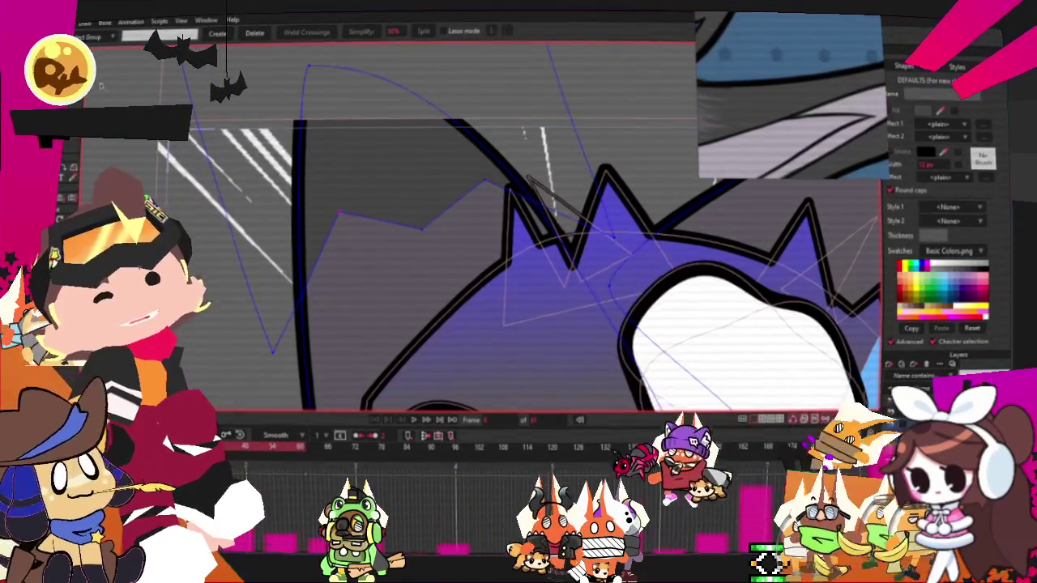
pyautogui.scroll(1, 389, 218)
pyautogui.moveTo(322, 208); pyautogui.dragTo(465, 206)
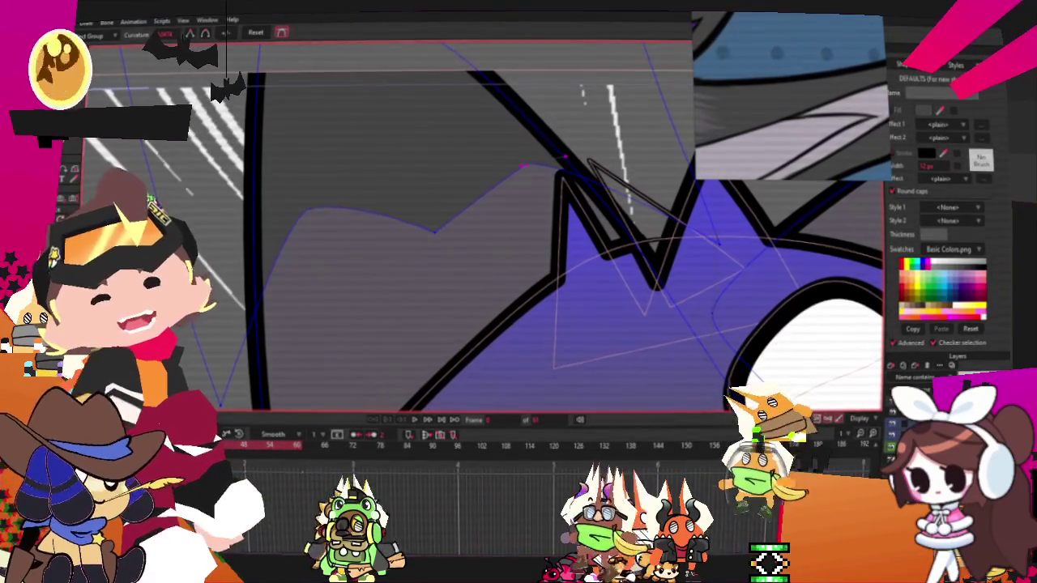
# Step: Drag the fur outline's upper-right points outward to make the edge jagged
pyautogui.scroll(-3, 436, 122)
pyautogui.scroll(-2, 436, 121)
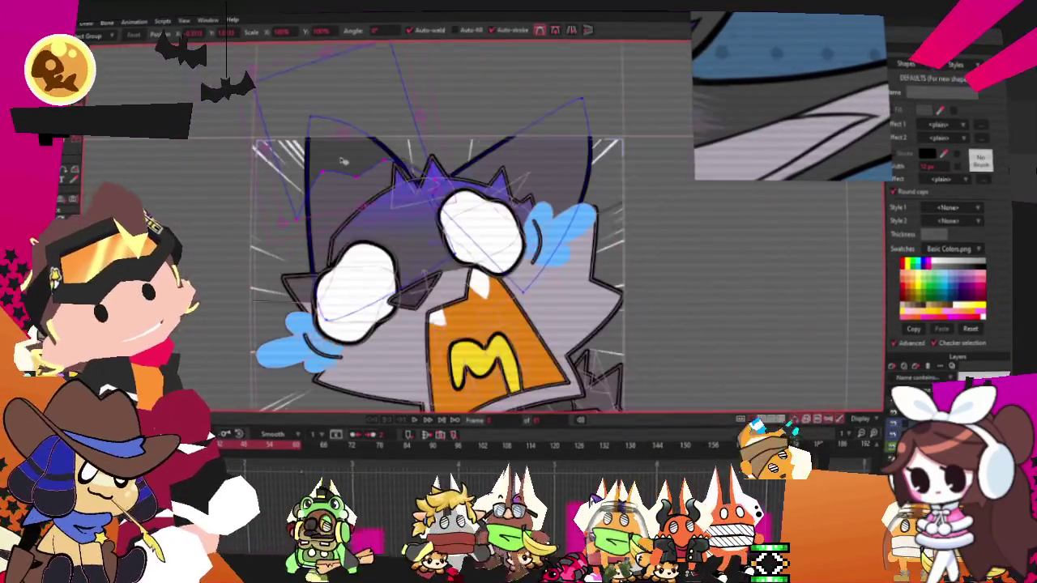
pyautogui.scroll(-1, 436, 121)
pyautogui.scroll(1, 435, 121)
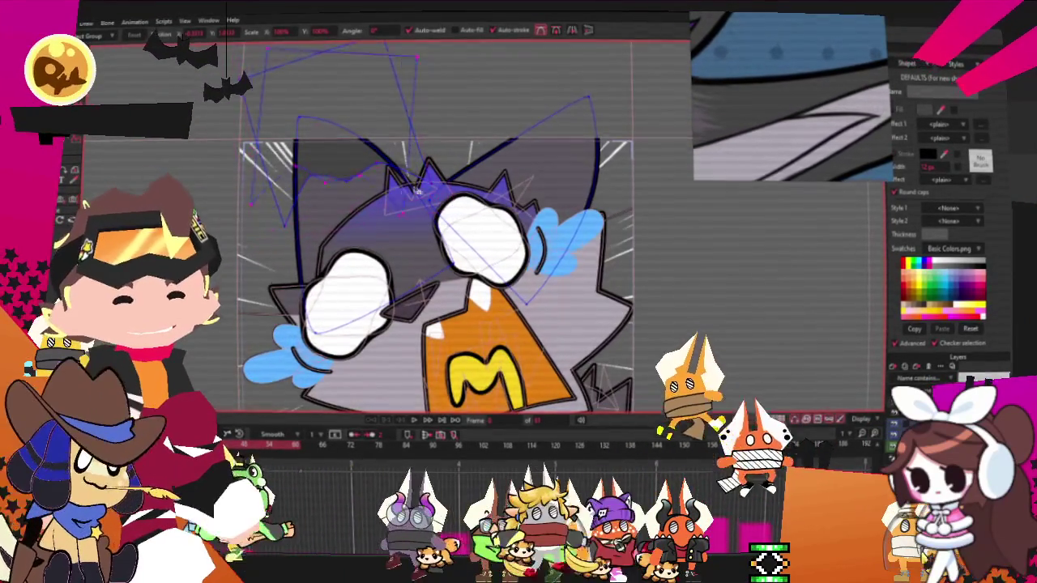
pyautogui.moveTo(551, 154); pyautogui.dragTo(594, 177)
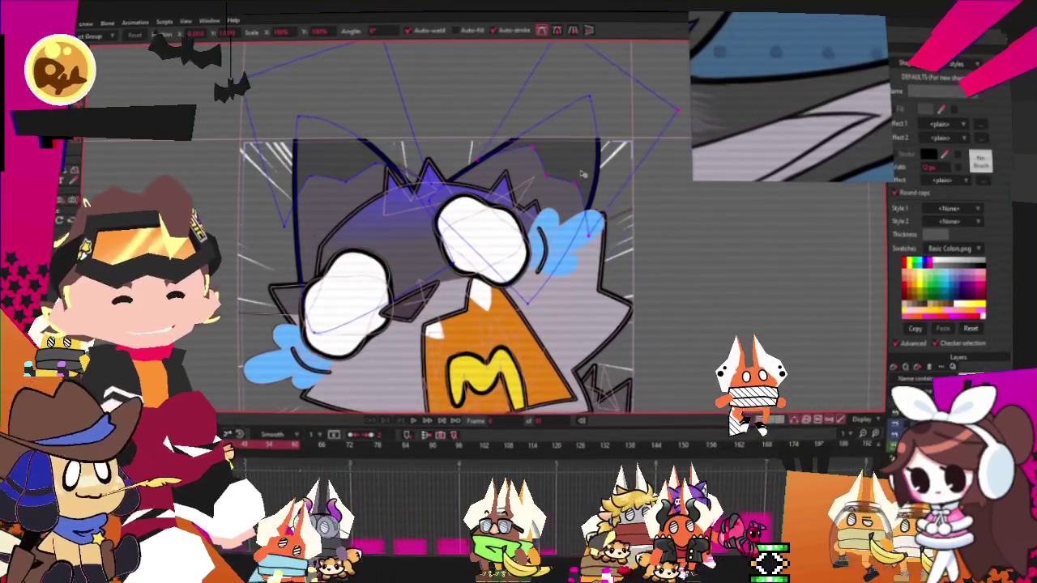
pyautogui.scroll(2, 458, 196)
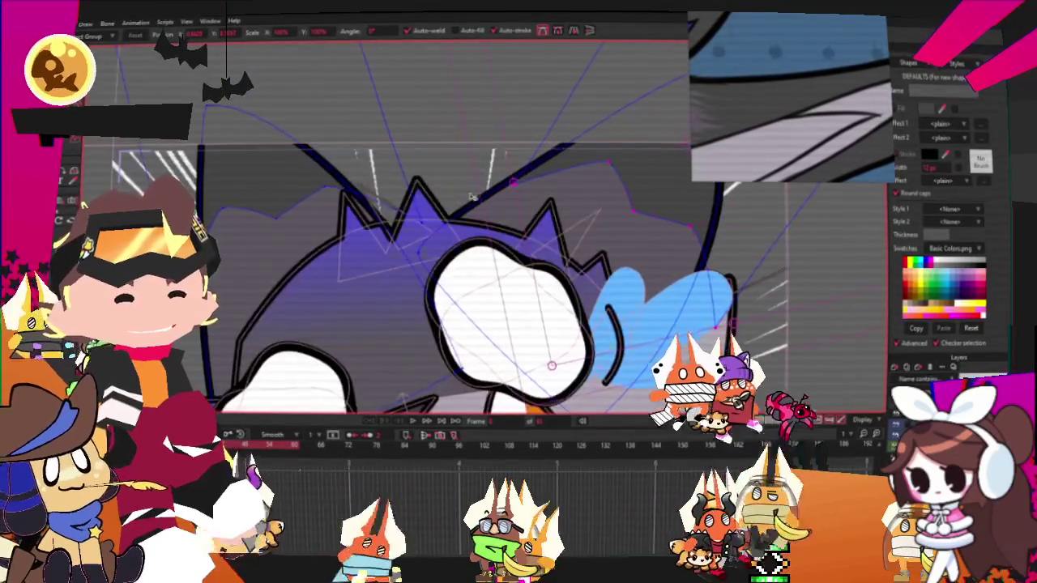
pyautogui.scroll(-2, 567, 146)
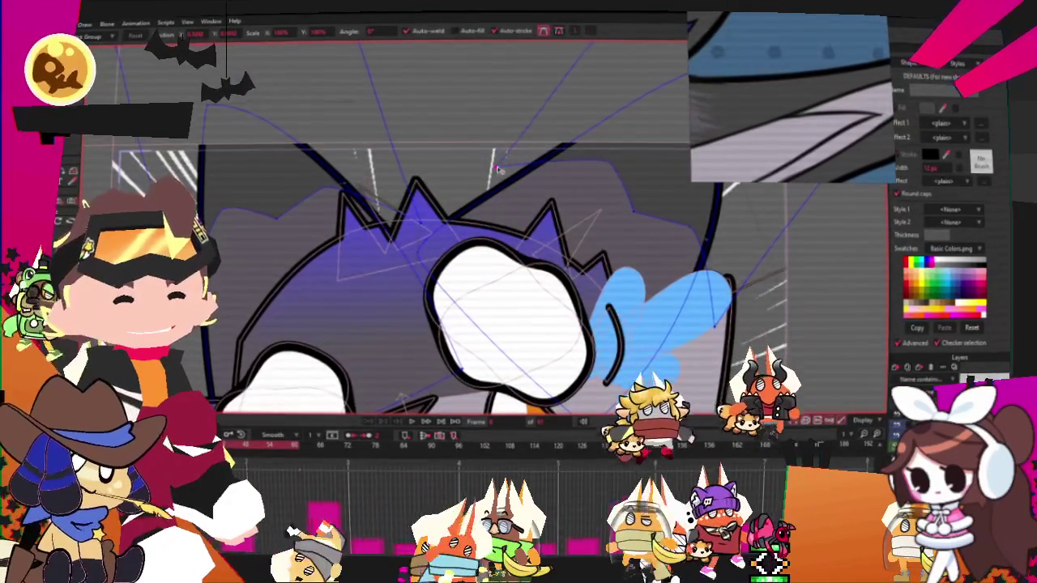
pyautogui.scroll(2, 677, 262)
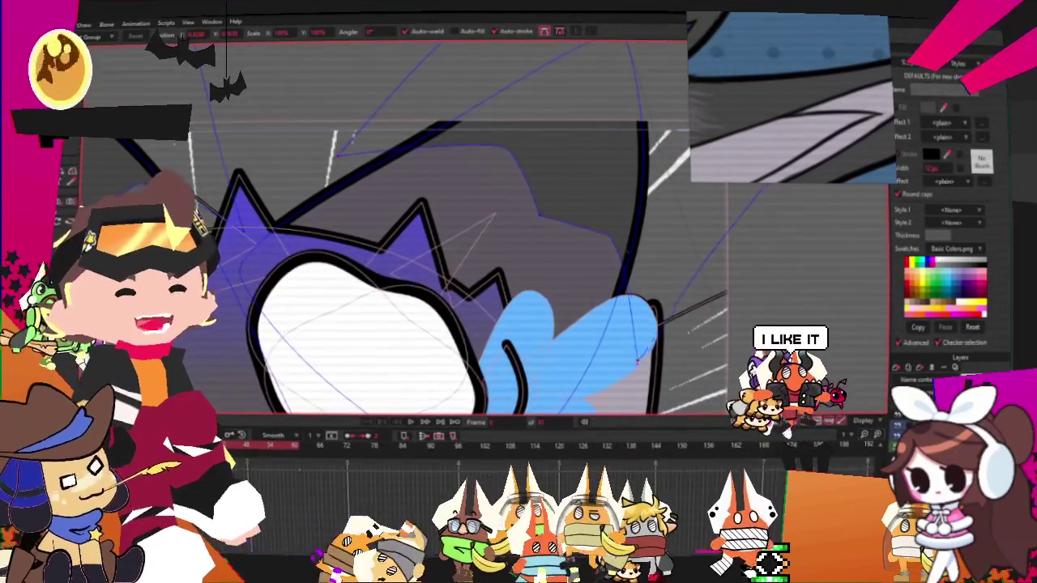
pyautogui.scroll(1, 602, 238)
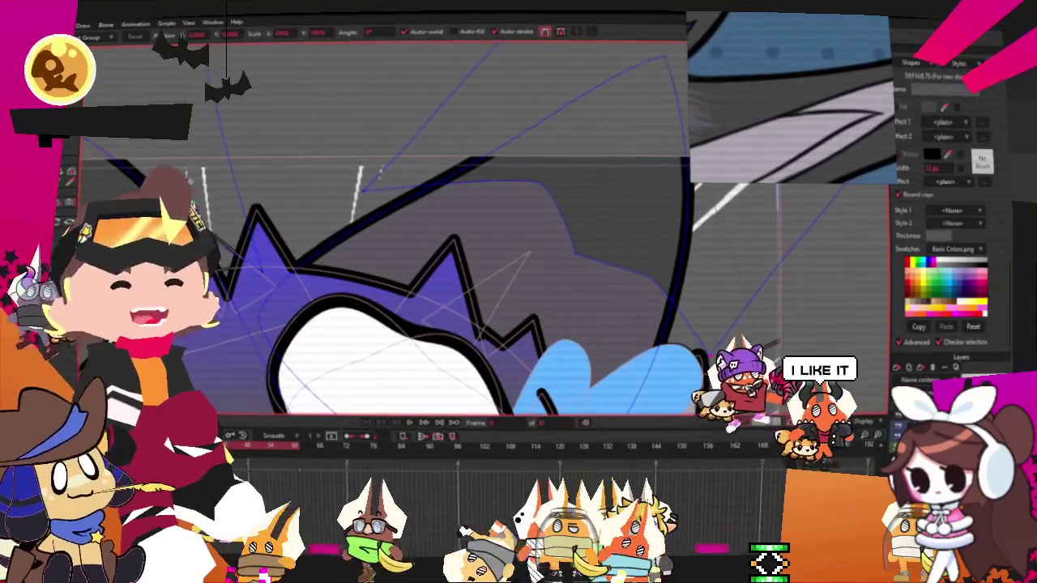
pyautogui.scroll(2, 569, 216)
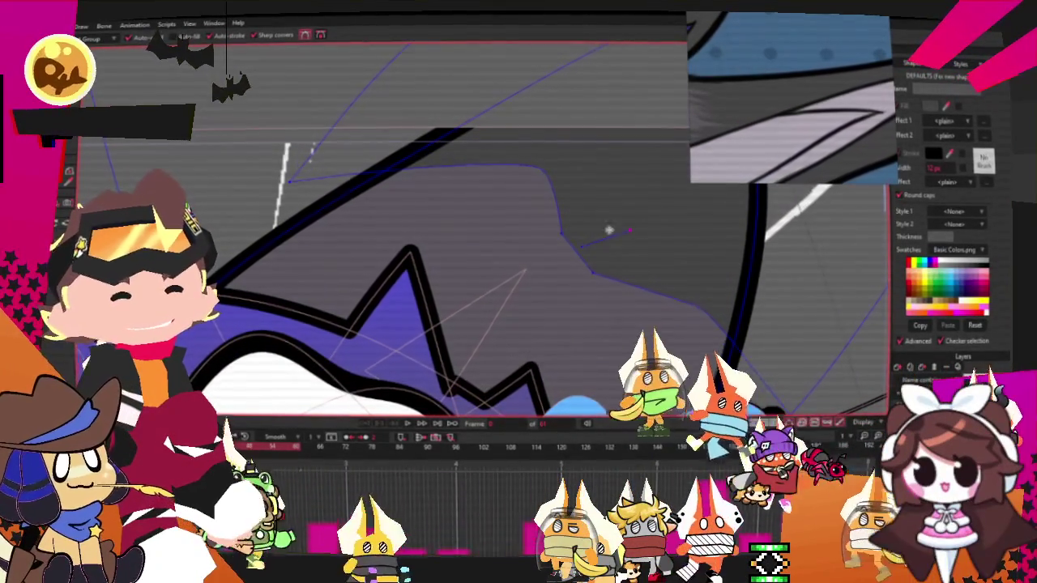
pyautogui.moveTo(581, 246); pyautogui.dragTo(611, 229)
# Step: Add a new point that pulls the fur outline upward into a spike
pyautogui.press('t')
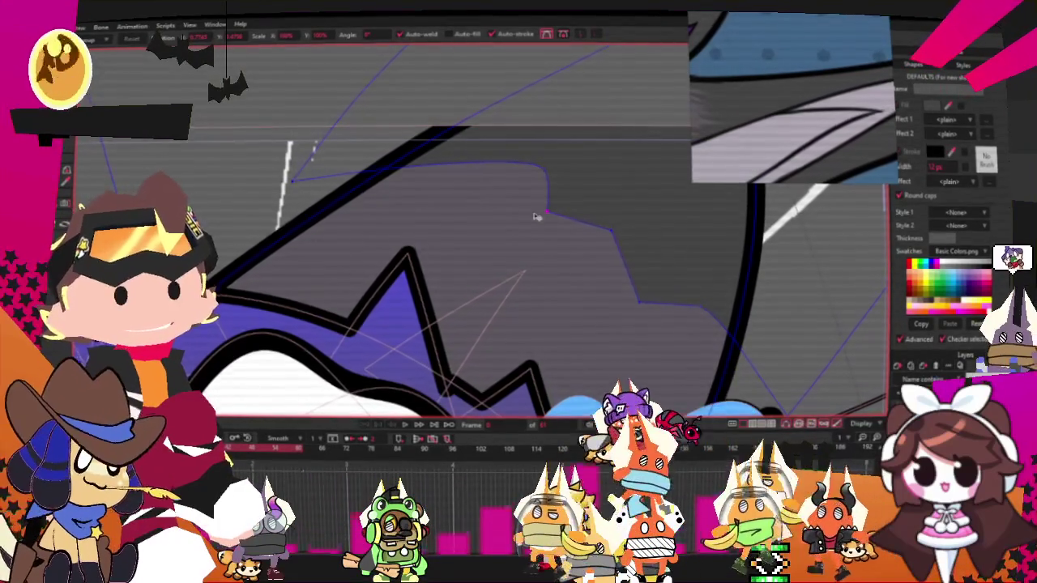
pyautogui.scroll(-2, 551, 237)
pyautogui.scroll(-3, 441, 253)
pyautogui.scroll(2, 442, 253)
pyautogui.scroll(2, 470, 250)
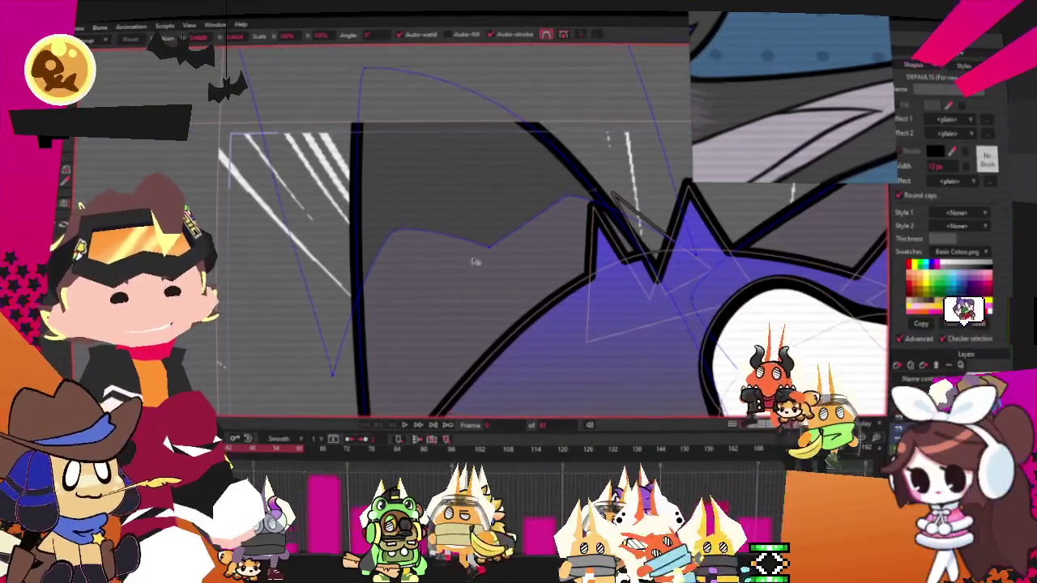
pyautogui.scroll(1, 486, 253)
pyautogui.press('a')
pyautogui.moveTo(497, 209)
pyautogui.mouseDown()
pyautogui.moveTo(534, 156)
pyautogui.moveTo(596, 179)
pyautogui.mouseUp()
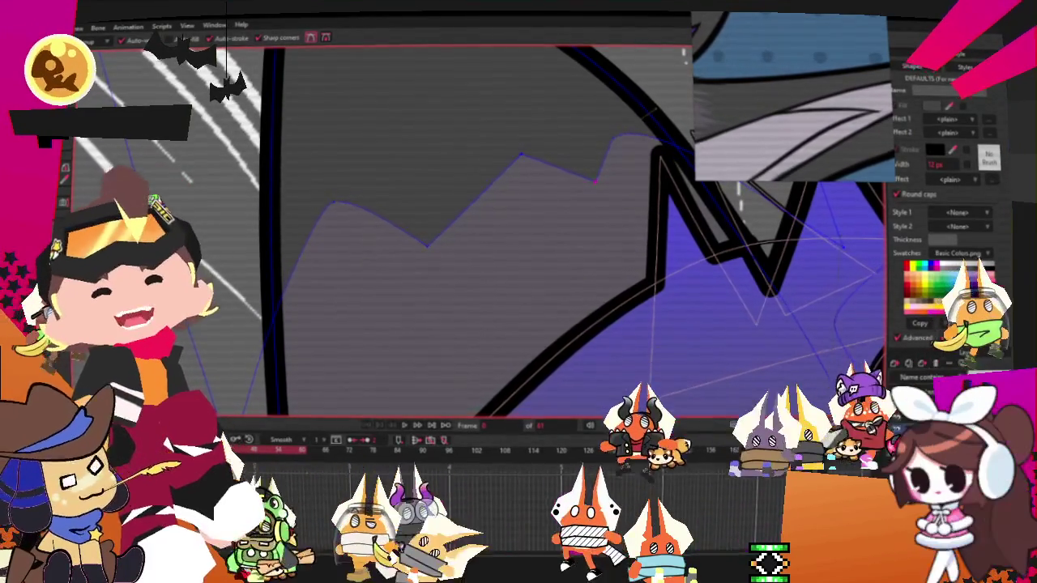
pyautogui.press('t')
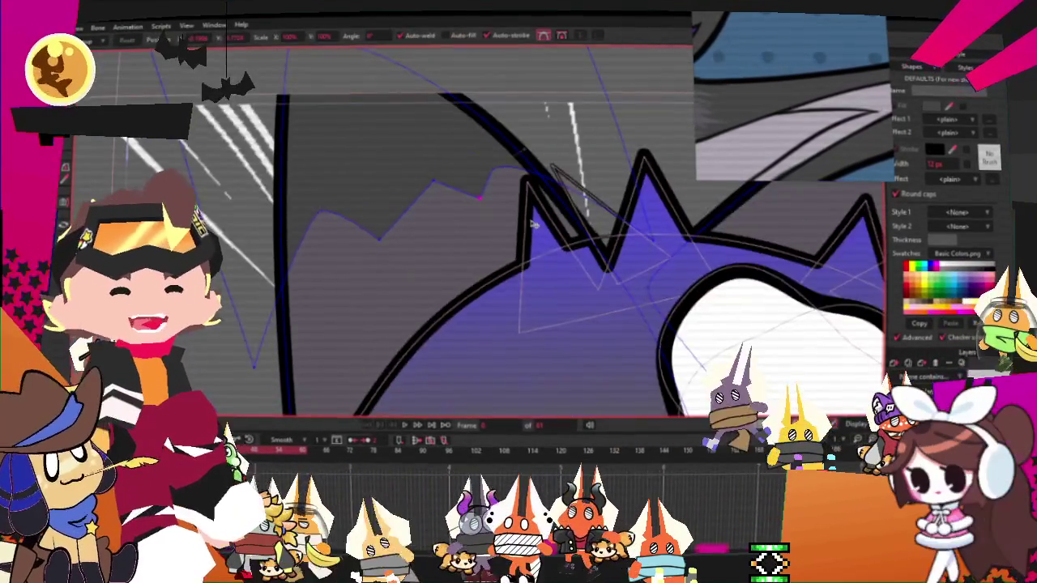
pyautogui.moveTo(721, 186); pyautogui.dragTo(585, 200)
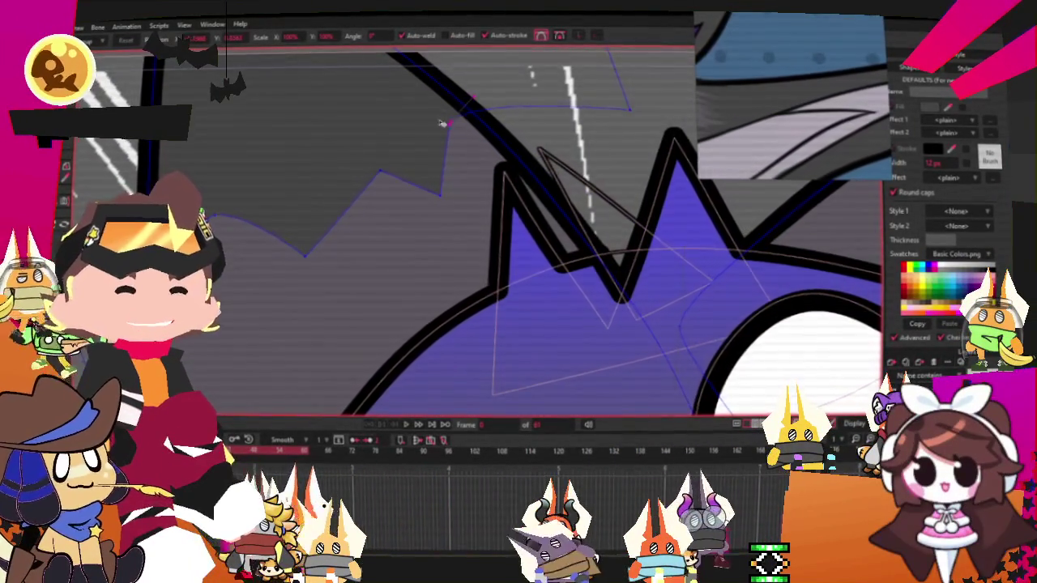
pyautogui.scroll(-5, 454, 121)
pyautogui.scroll(3, 480, 198)
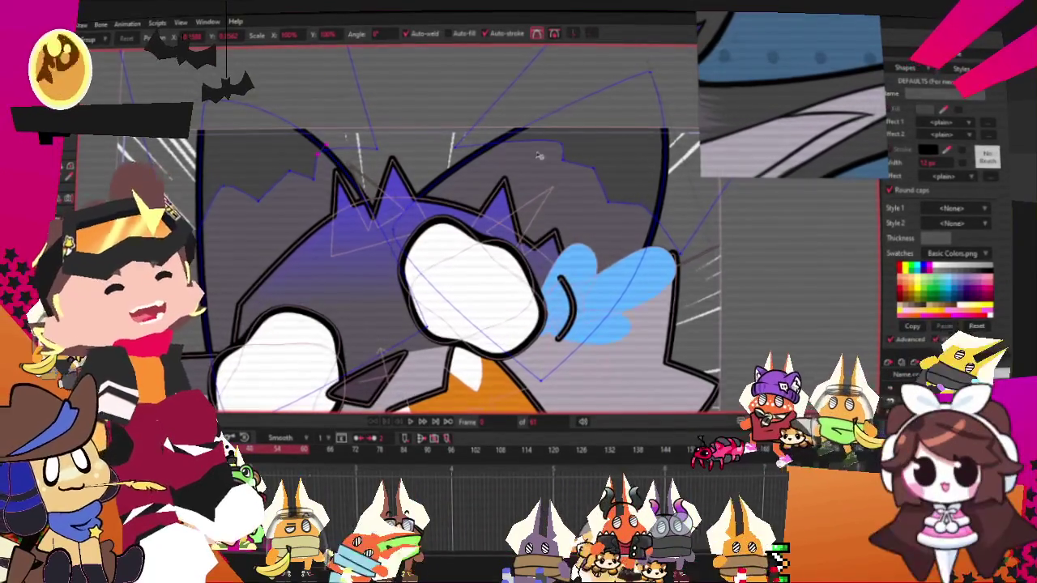
# Step: On the next frame, shift the whole fur outline slightly left and down
pyautogui.hotkey('ctrl', 'Right')
pyautogui.scroll(3, 357, 155)
pyautogui.hotkey('ctrl', 'a')
pyautogui.moveTo(268, 156); pyautogui.dragTo(255, 168)
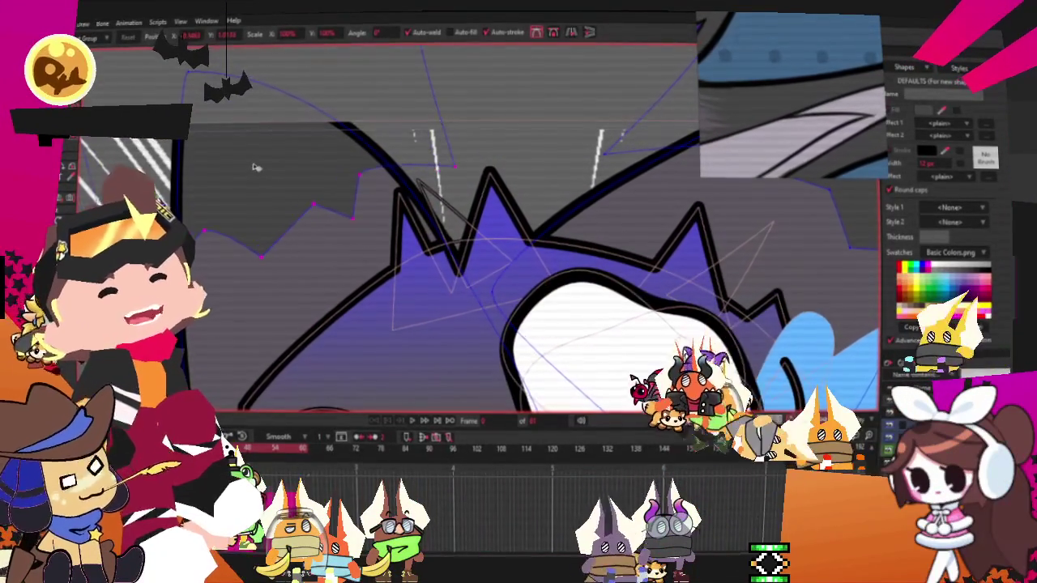
pyautogui.scroll(-1, 267, 200)
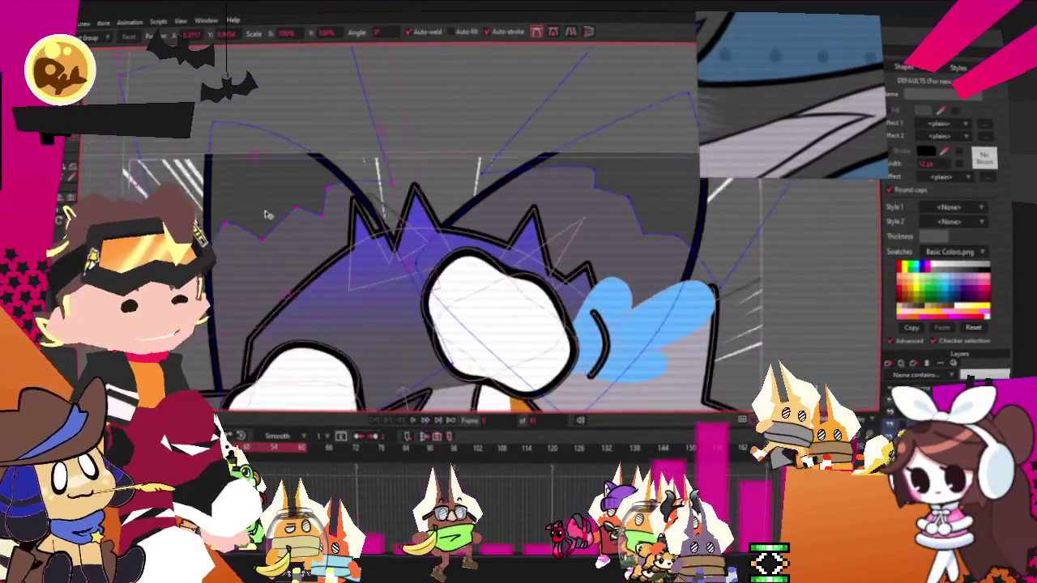
pyautogui.scroll(-2, 268, 200)
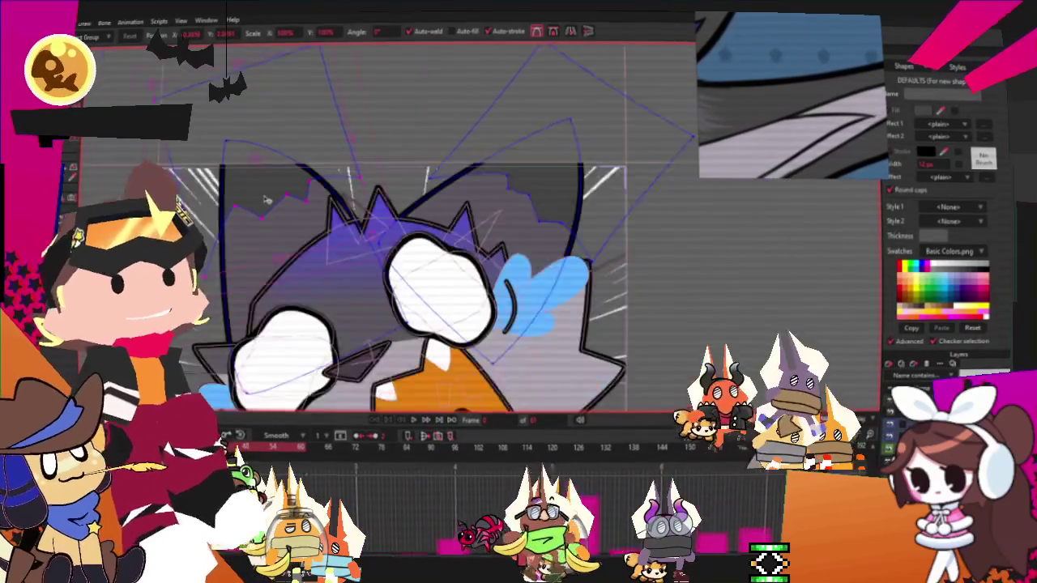
pyautogui.click(414, 425)
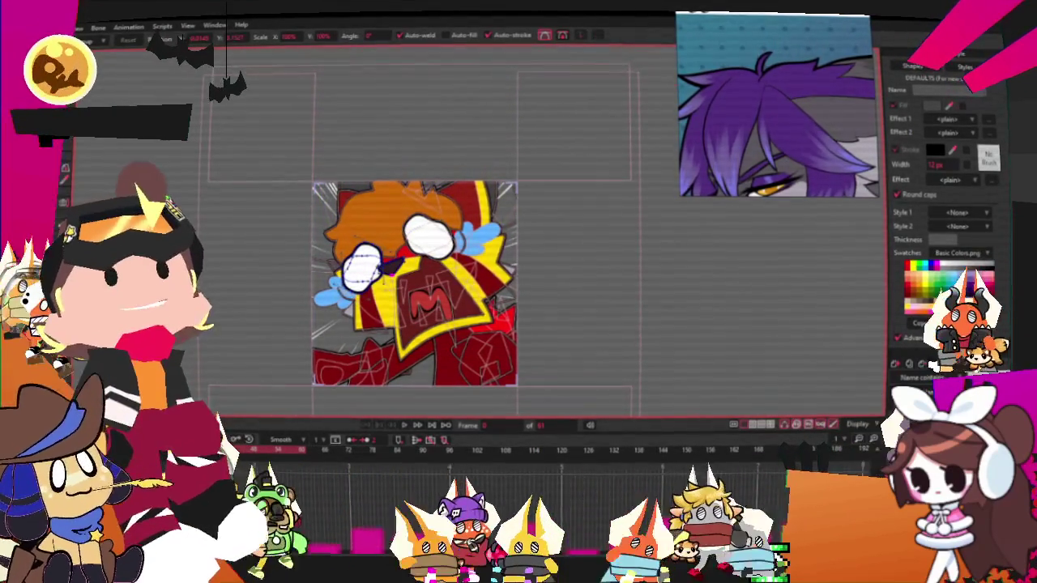
# Step: Review the playback and select the still-orange hair shape on the second frame
pyautogui.scroll(2, 374, 269)
pyautogui.press('g')
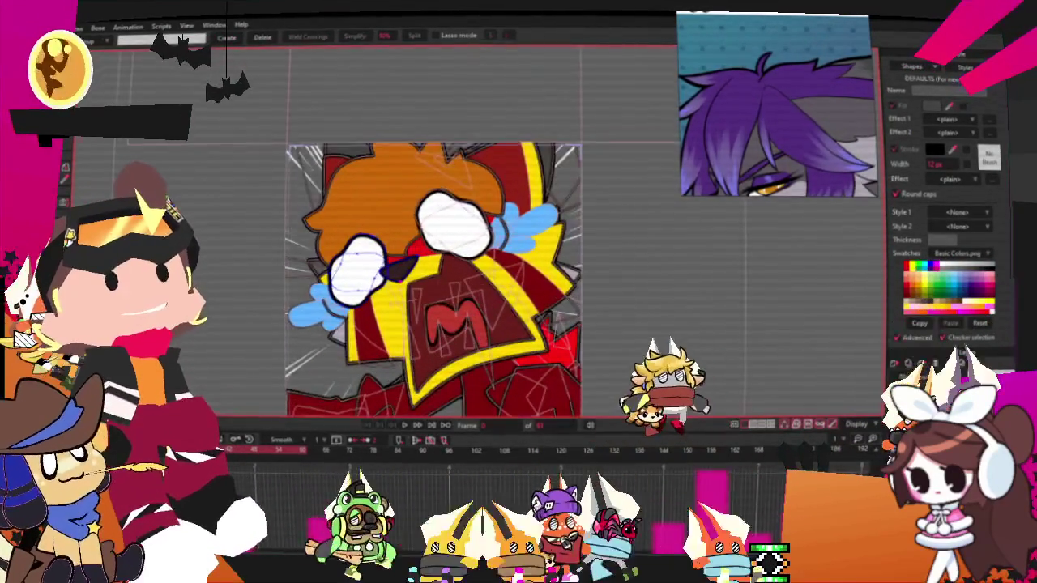
pyautogui.click(414, 193)
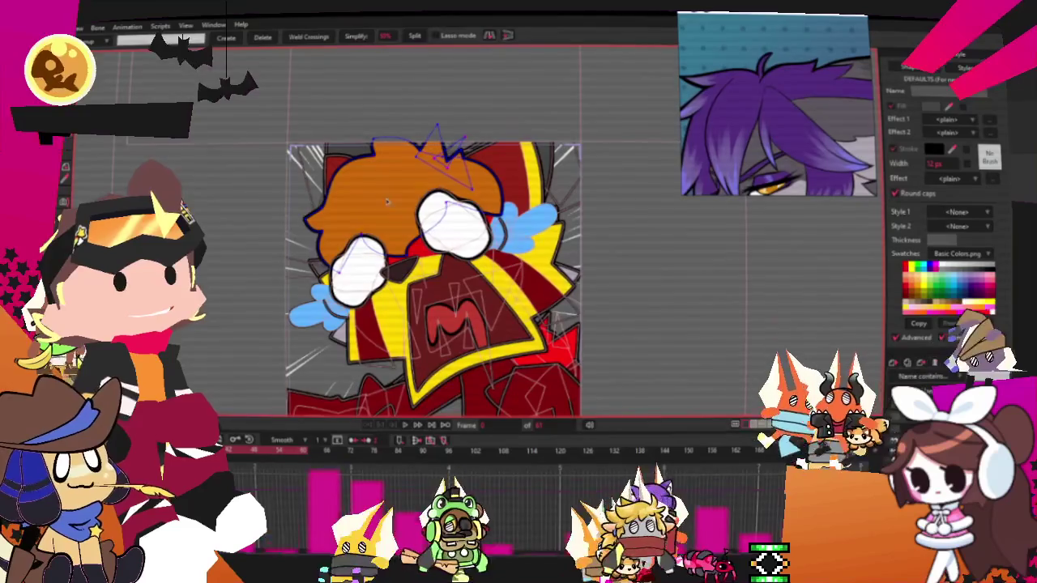
pyautogui.scroll(5, 415, 193)
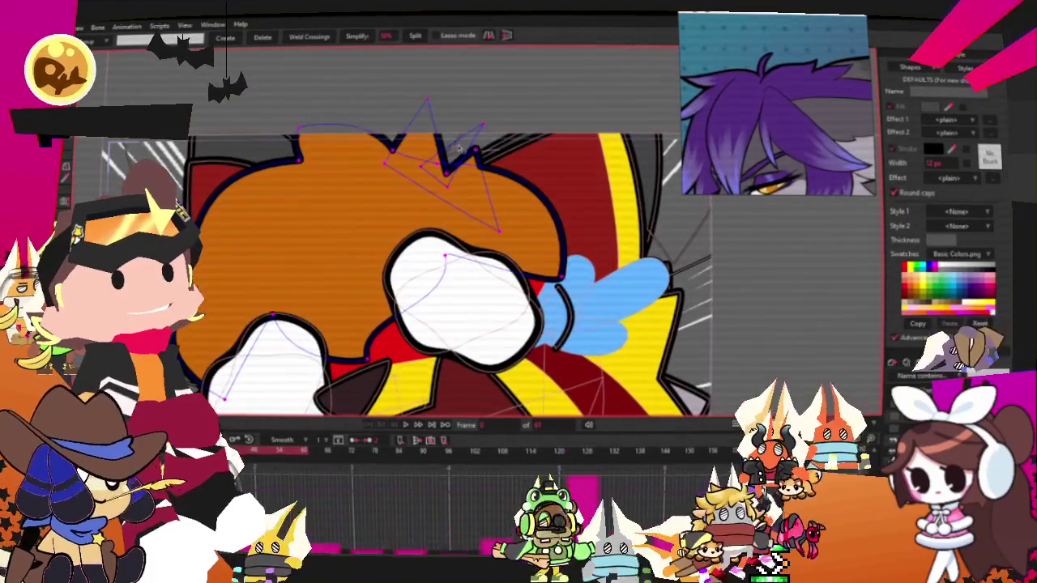
pyautogui.scroll(-6, 452, 171)
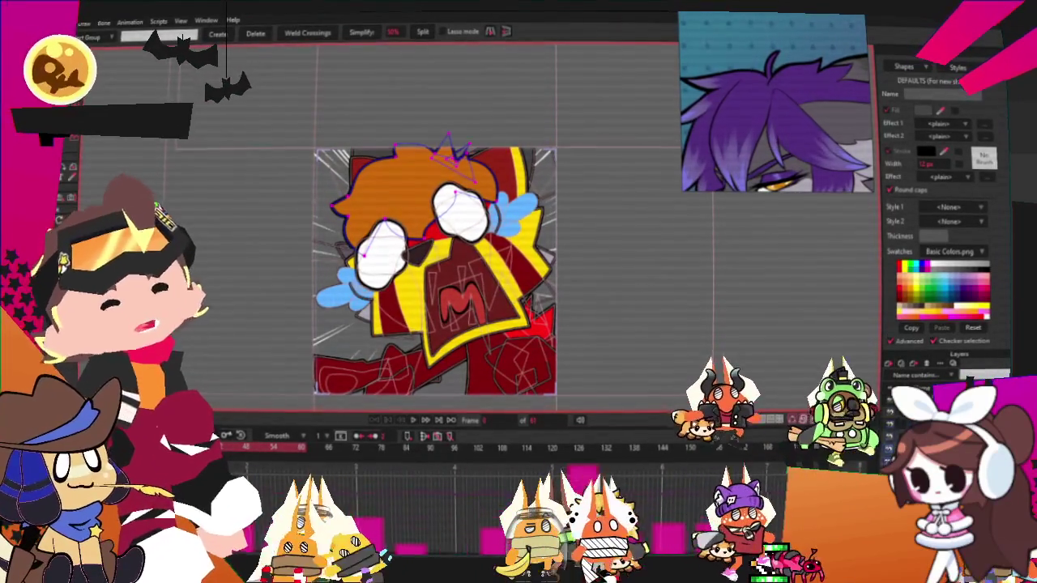
pyautogui.scroll(-2, 467, 212)
pyautogui.scroll(5, 467, 213)
pyautogui.scroll(2, 468, 212)
pyautogui.scroll(2, 468, 212)
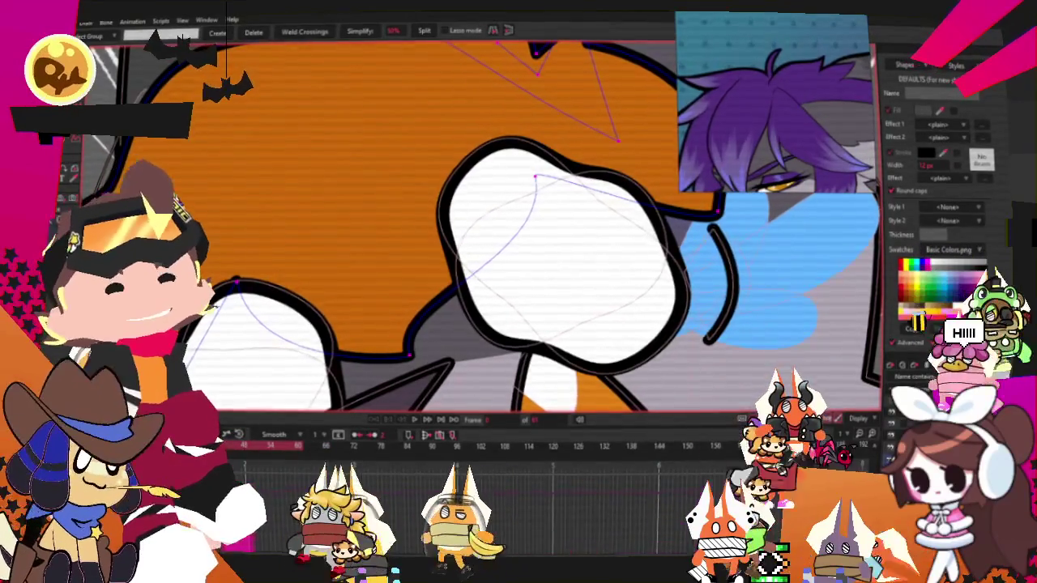
pyautogui.press('Escape')
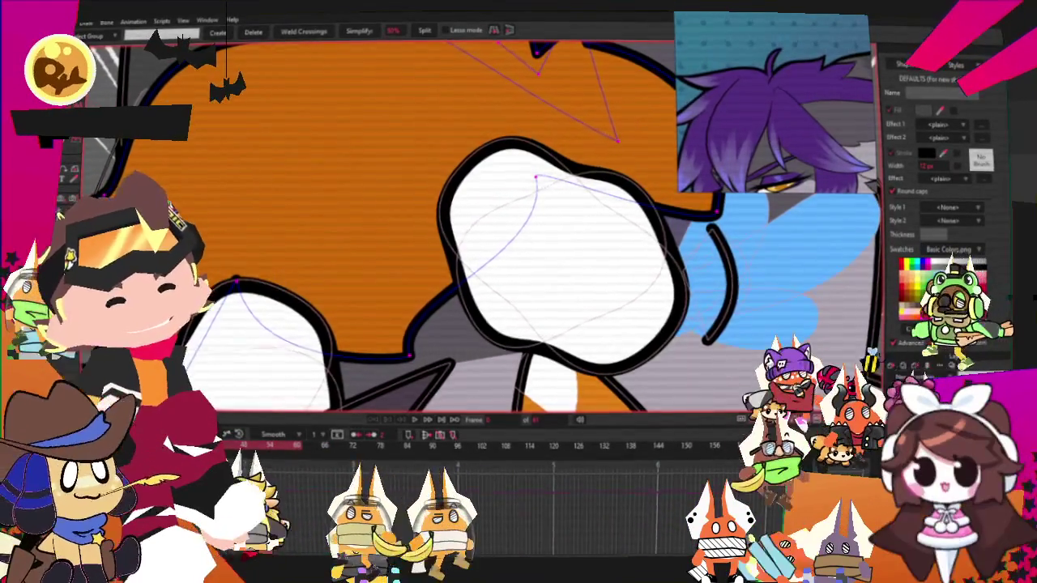
pyautogui.click(537, 176)
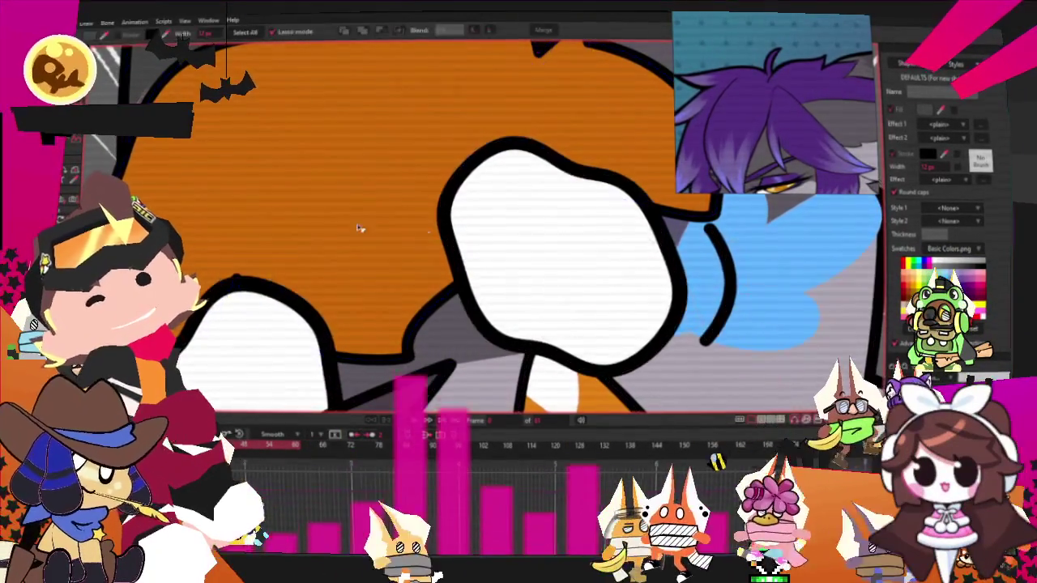
# Step: Fill the second frame's hair shape with purple instead of orange
pyautogui.scroll(-5, 421, 229)
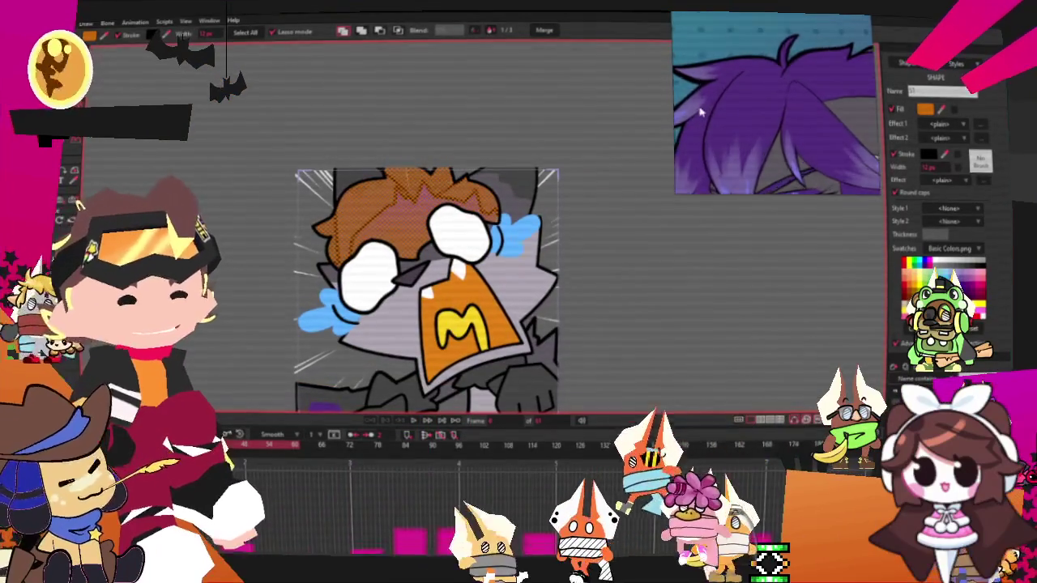
pyautogui.click(941, 113)
pyautogui.click(770, 122)
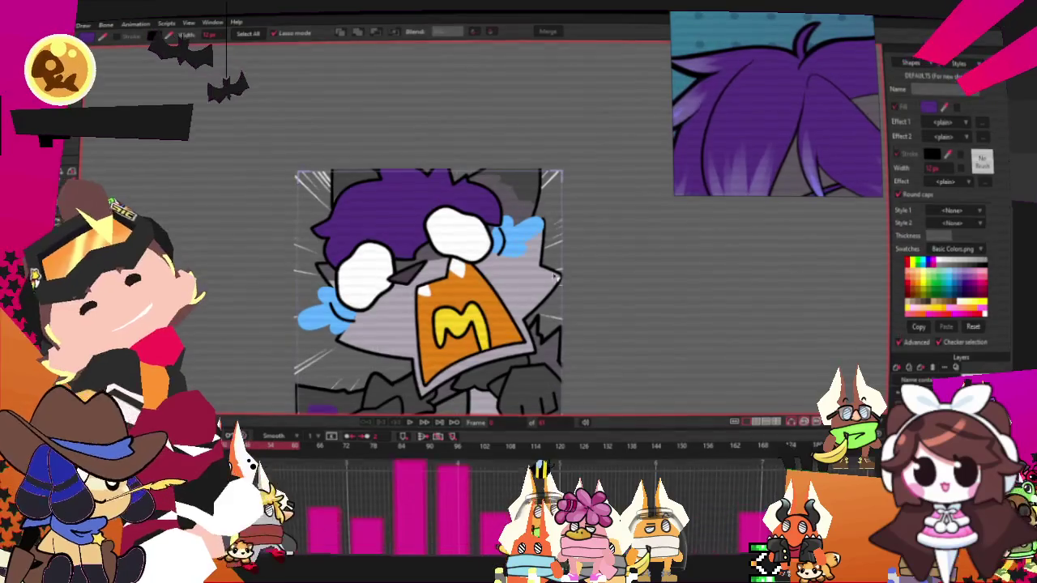
pyautogui.scroll(-2, 771, 111)
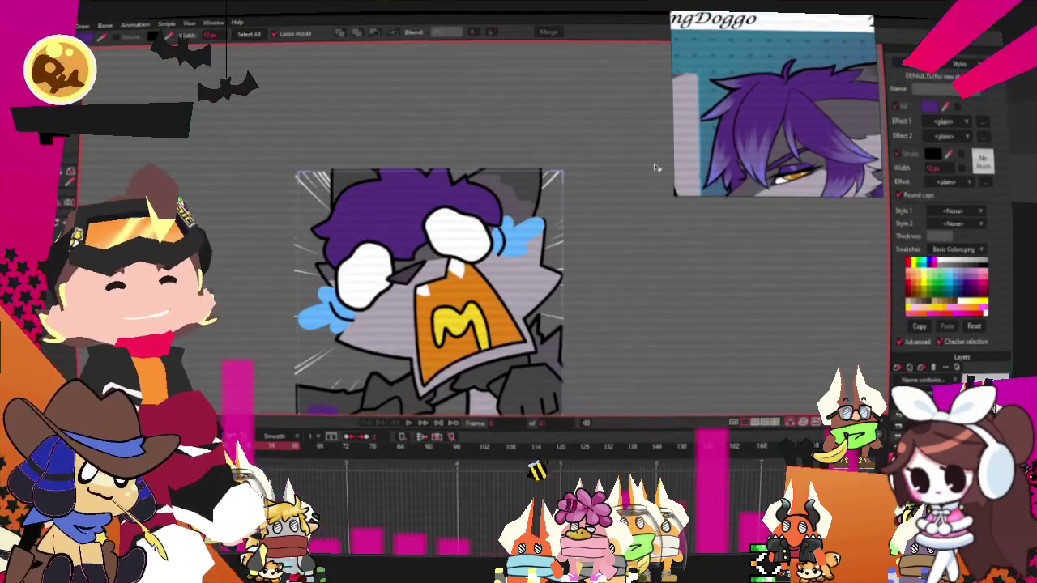
pyautogui.scroll(2, 360, 217)
pyautogui.scroll(2, 360, 217)
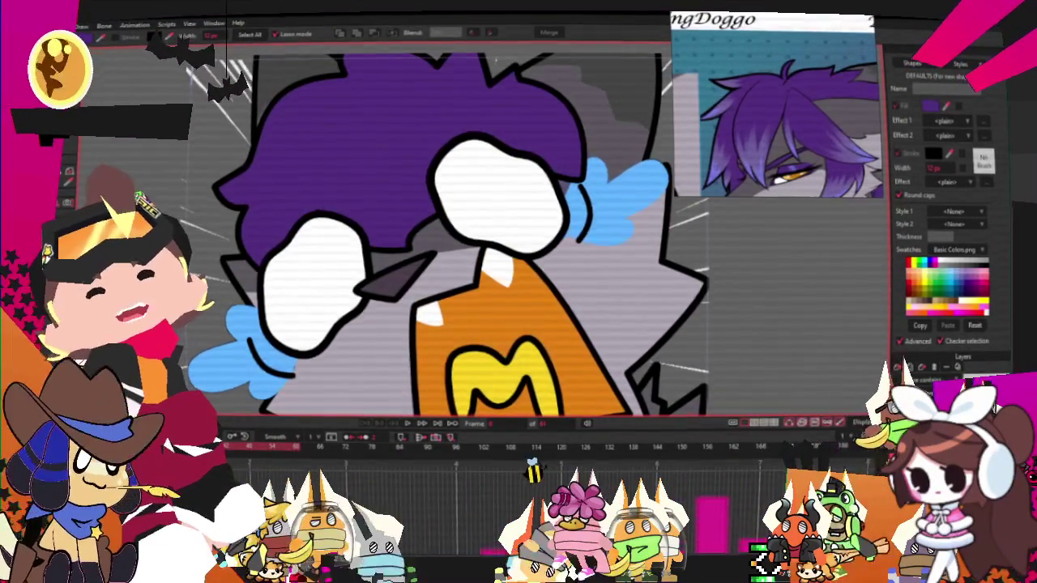
# Step: Drag the left eye white's top point up into a sharp tip inside the purple hair
pyautogui.press('t')
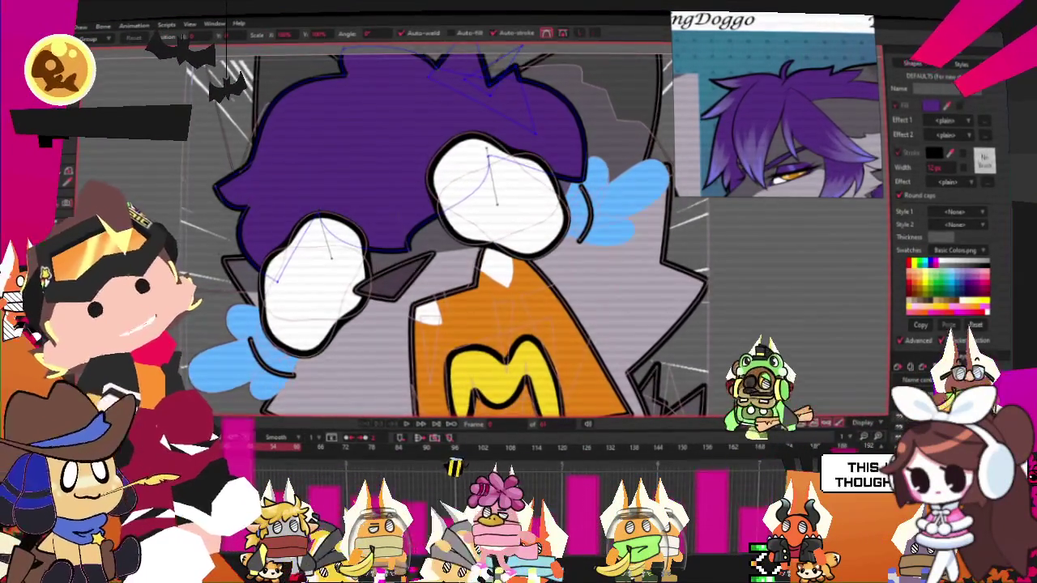
pyautogui.scroll(1, 283, 228)
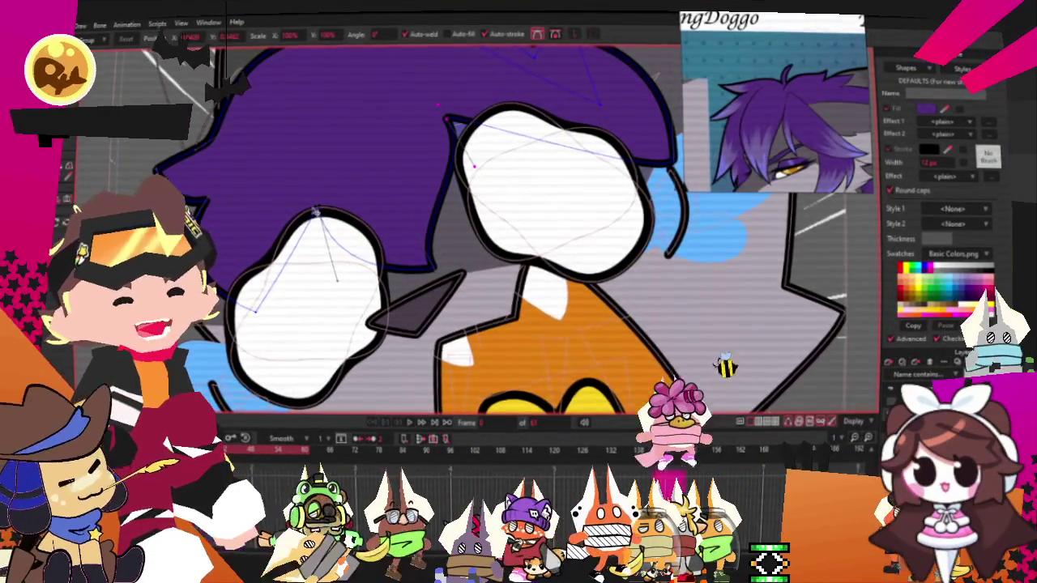
pyautogui.moveTo(316, 212); pyautogui.dragTo(307, 175)
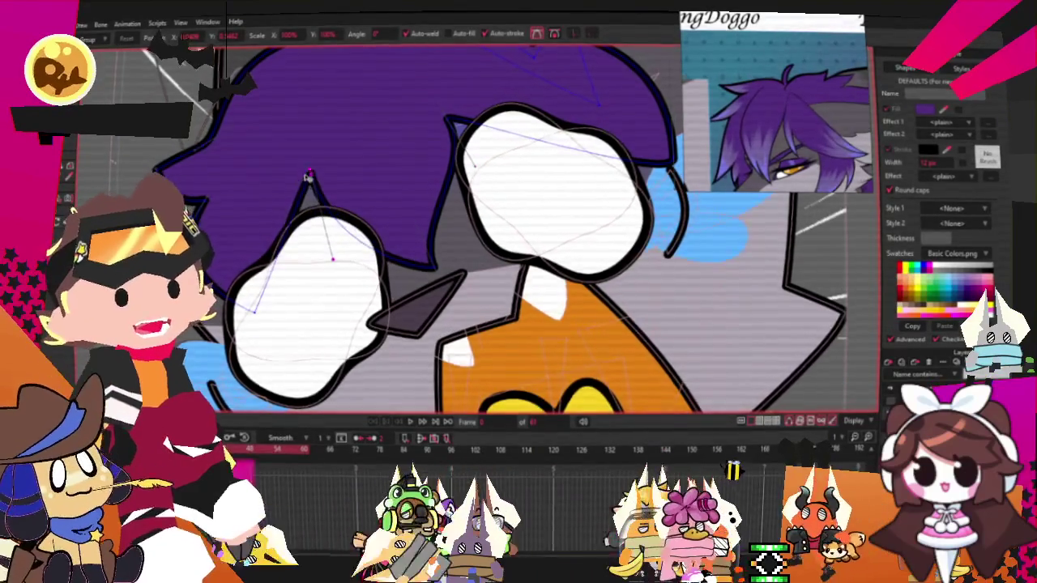
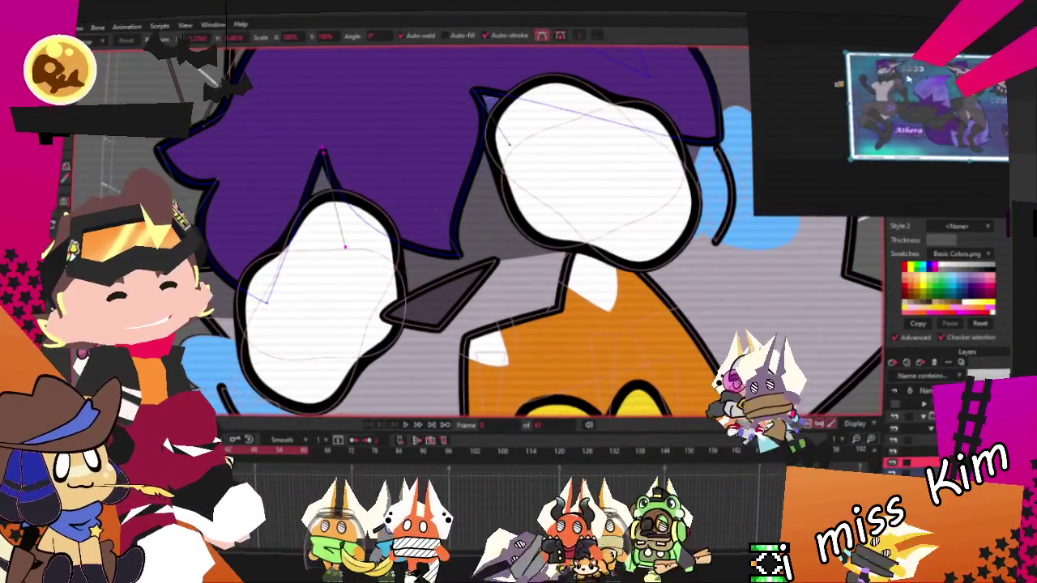
# Step: Draw a large purple filled rectangle spanning the wolf's hair and face, behind the white eyes
pyautogui.scroll(3, 908, 79)
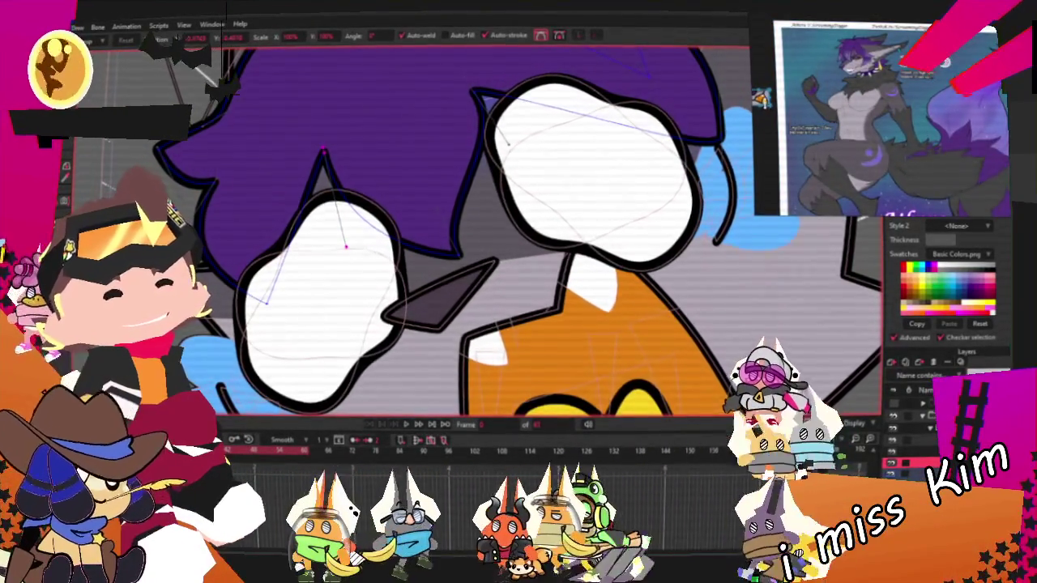
pyautogui.scroll(3, 878, 122)
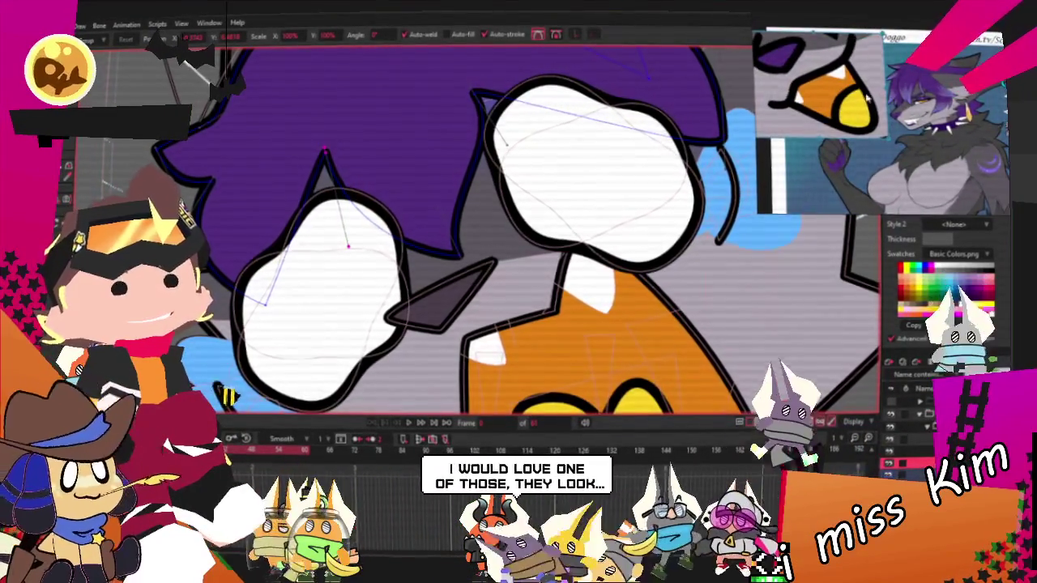
pyautogui.scroll(-1, 865, 47)
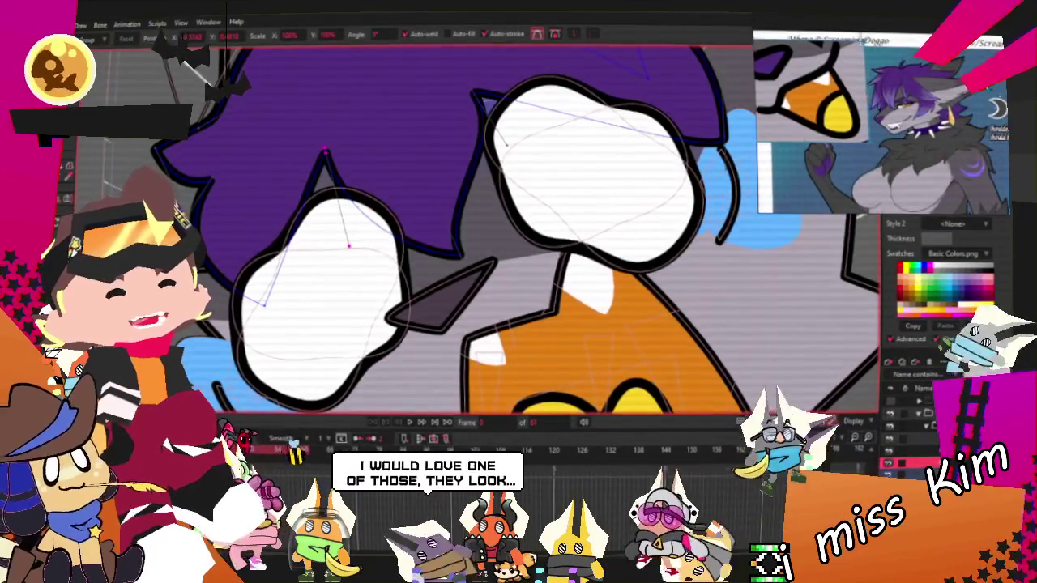
pyautogui.scroll(-2, 865, 47)
pyautogui.scroll(2, 865, 121)
pyautogui.scroll(-3, 393, 237)
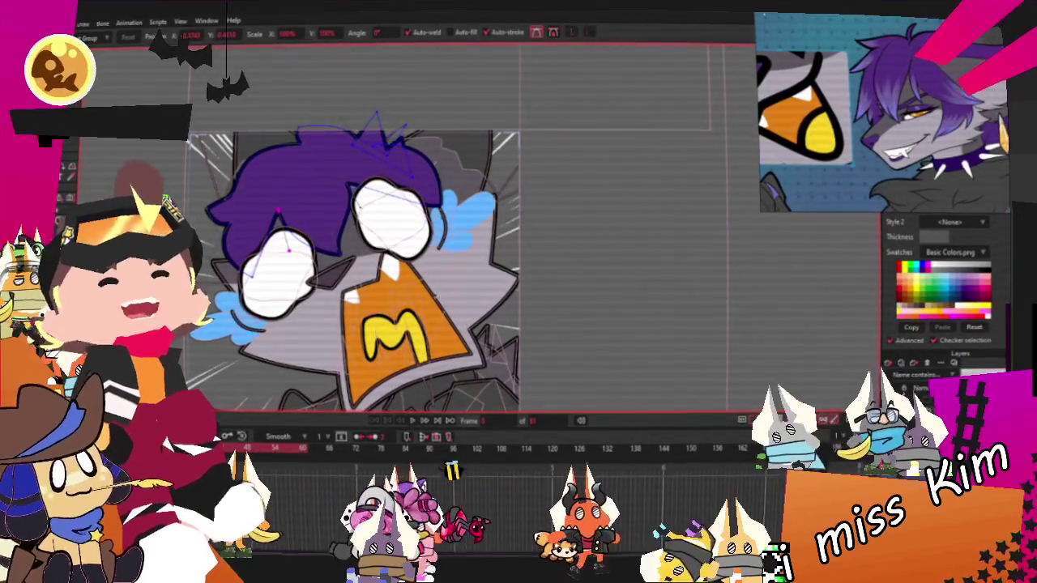
pyautogui.scroll(2, 232, 255)
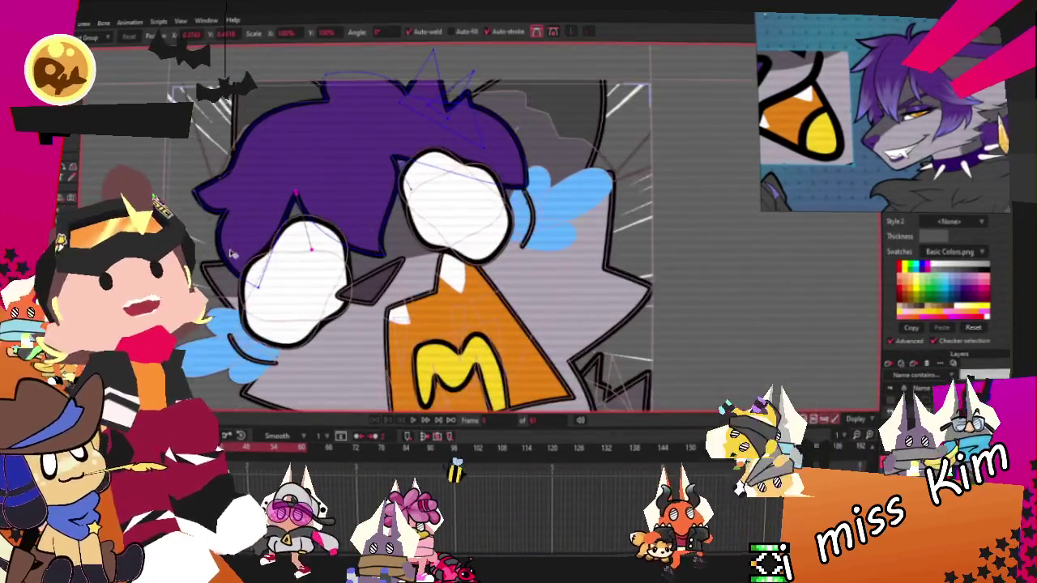
pyautogui.scroll(2, 301, 209)
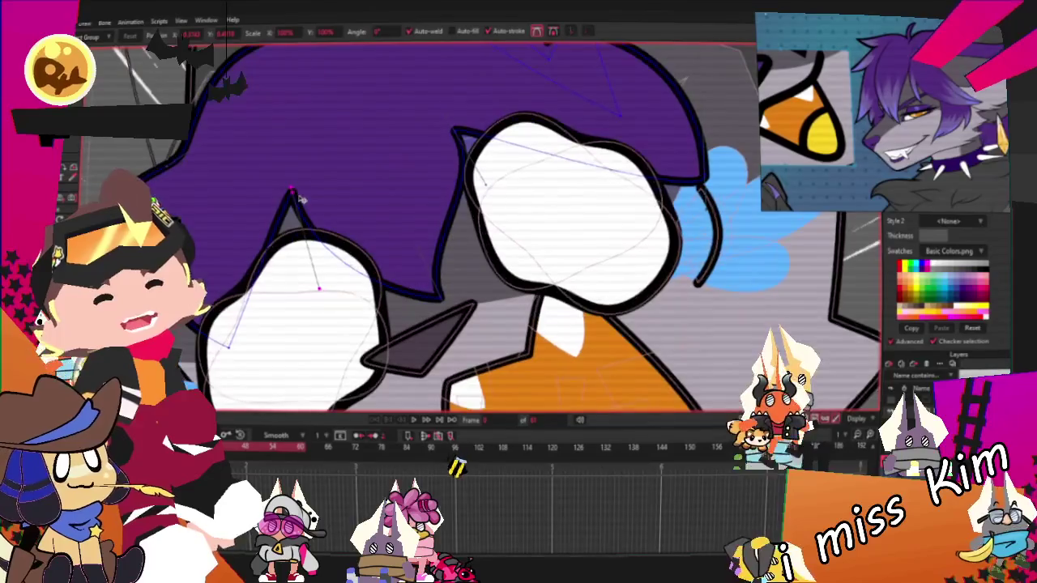
pyautogui.scroll(-1, 300, 199)
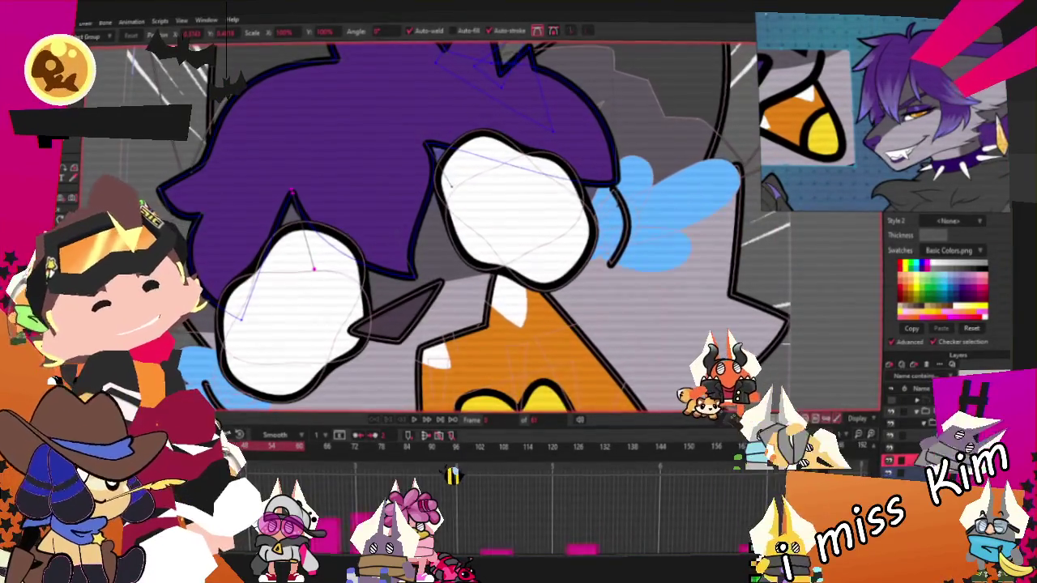
pyautogui.press('r')
pyautogui.moveTo(289, 194); pyautogui.dragTo(669, 296)
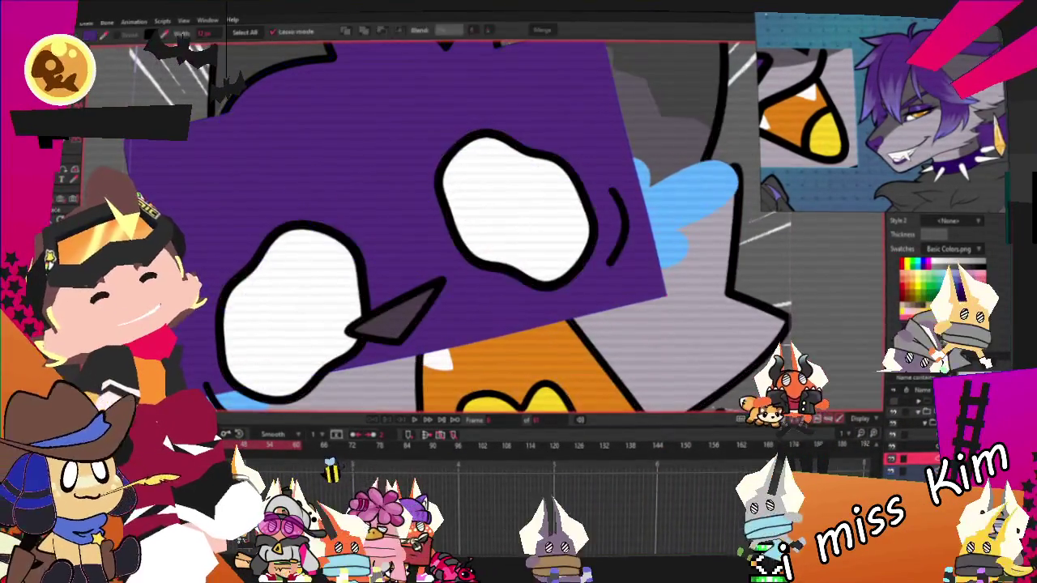
# Step: Slide the reference image window left and select the new purple hair shape for point editing
pyautogui.press('s')
pyautogui.moveTo(896, 72); pyautogui.dragTo(767, 69)
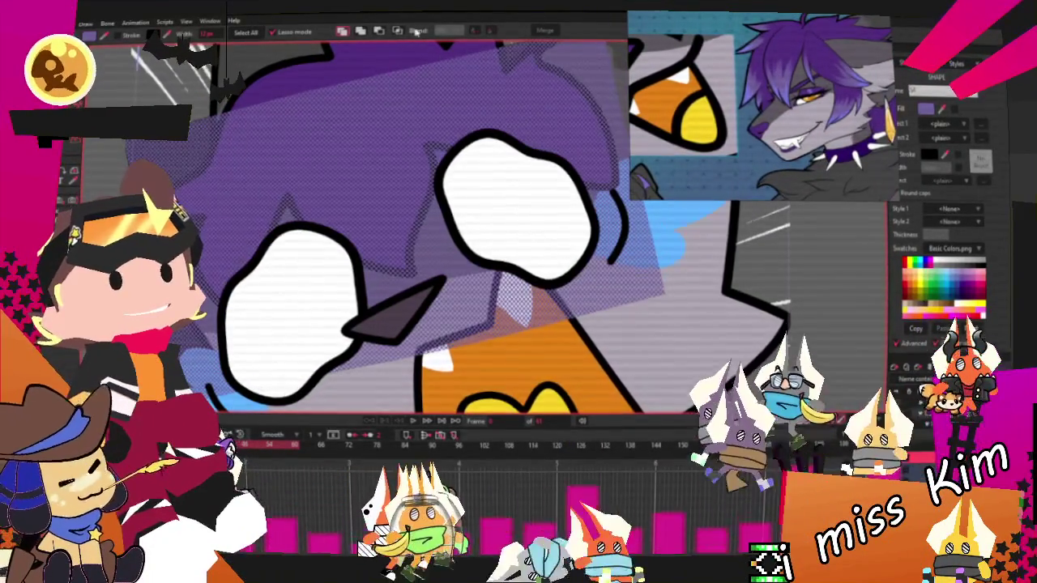
pyautogui.click(356, 88)
pyautogui.press('t')
pyautogui.scroll(-2, 356, 87)
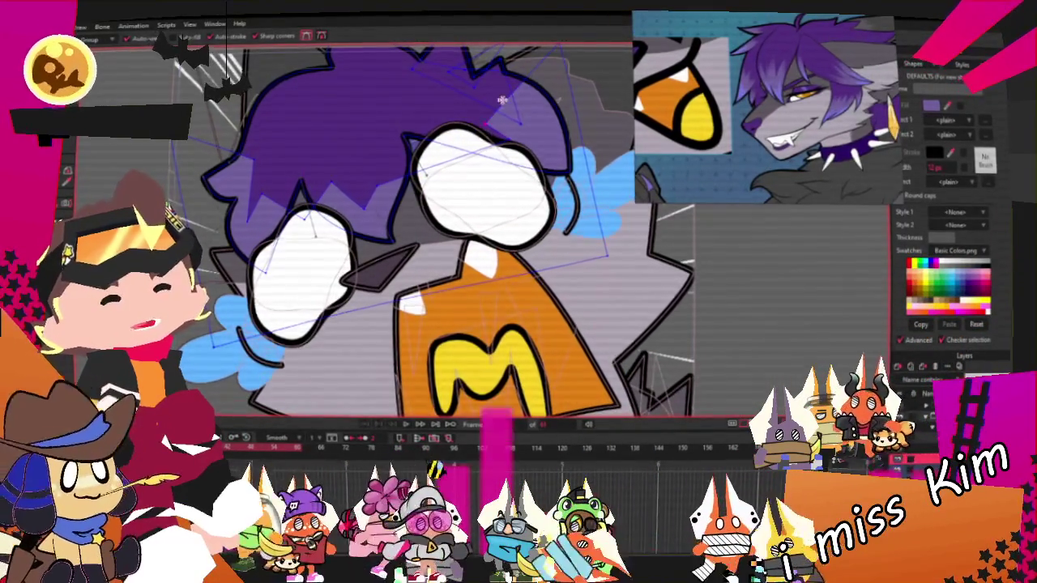
# Step: Pull the purple hair shape's lower-left corner point up and left toward the hair outline
pyautogui.scroll(-3, 508, 70)
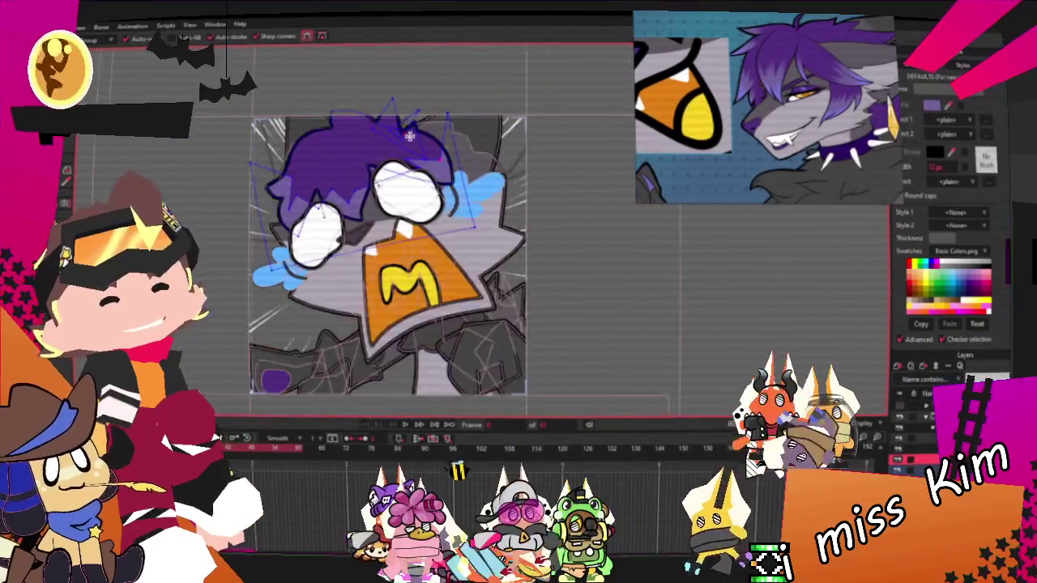
pyautogui.scroll(2, 486, 89)
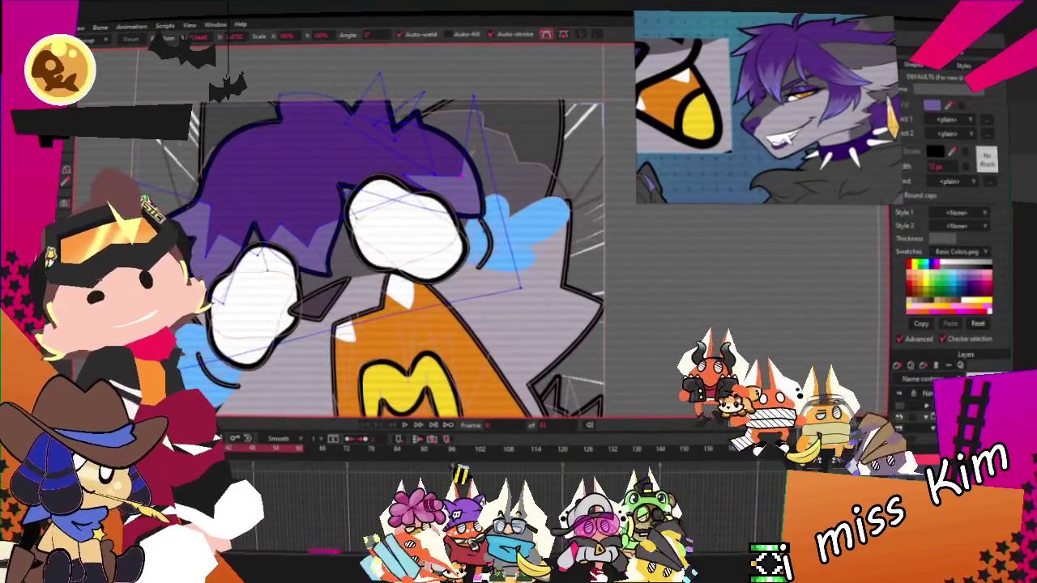
pyautogui.scroll(2, 305, 198)
pyautogui.scroll(2, 305, 198)
pyautogui.scroll(2, 305, 197)
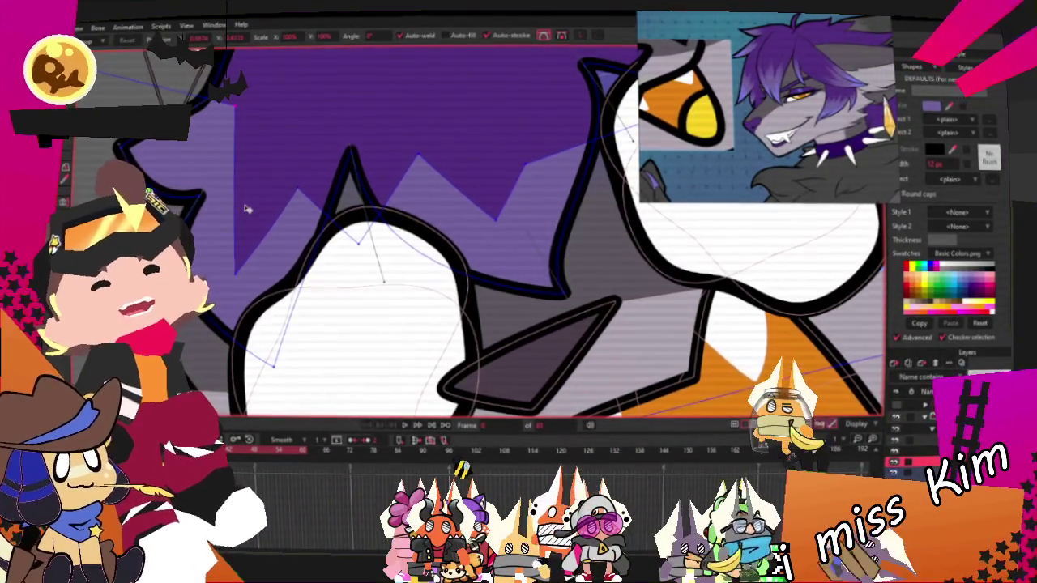
pyautogui.press('c')
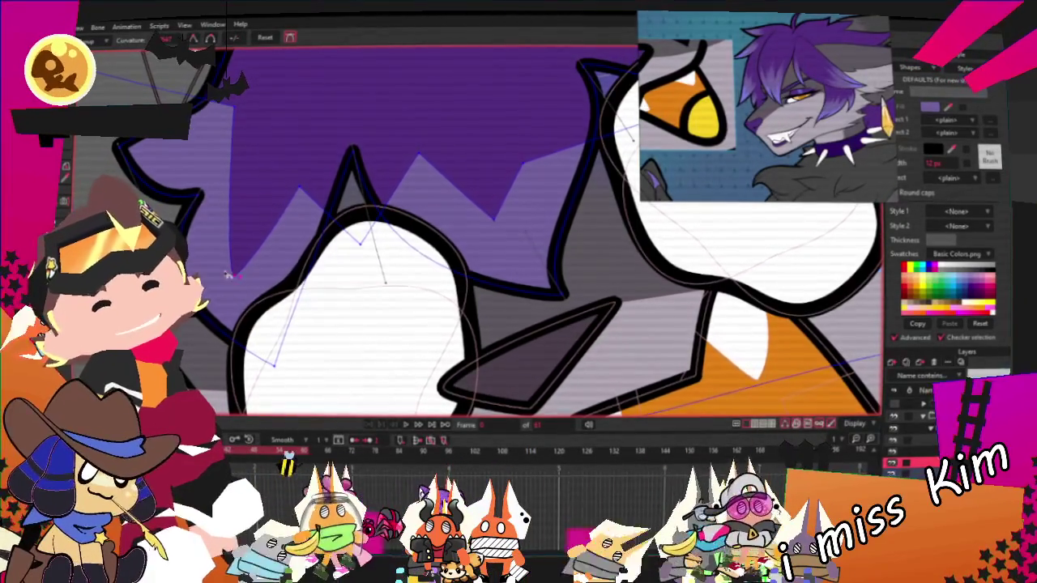
pyautogui.press('t')
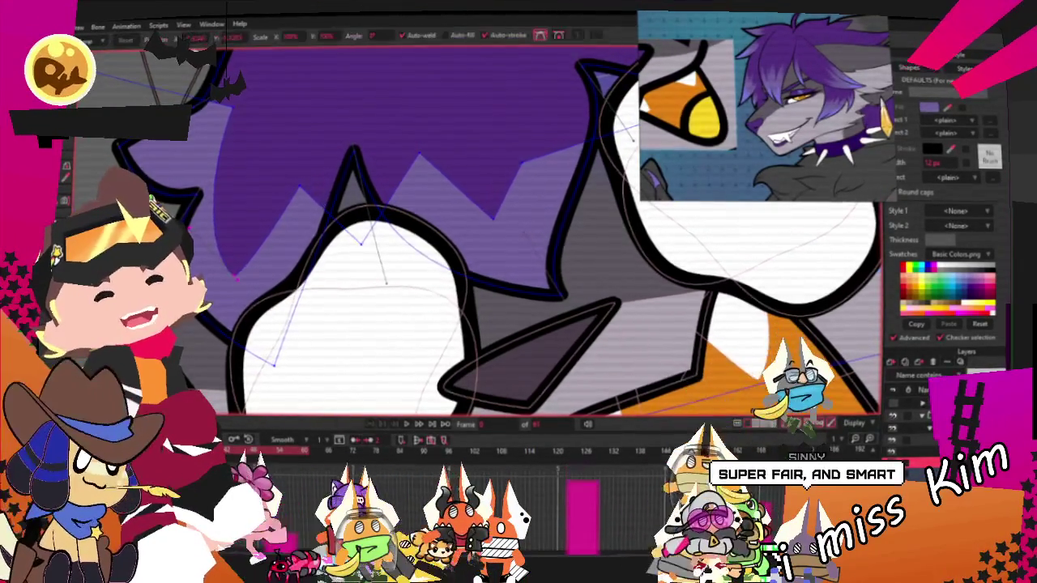
pyautogui.moveTo(254, 281); pyautogui.dragTo(217, 224)
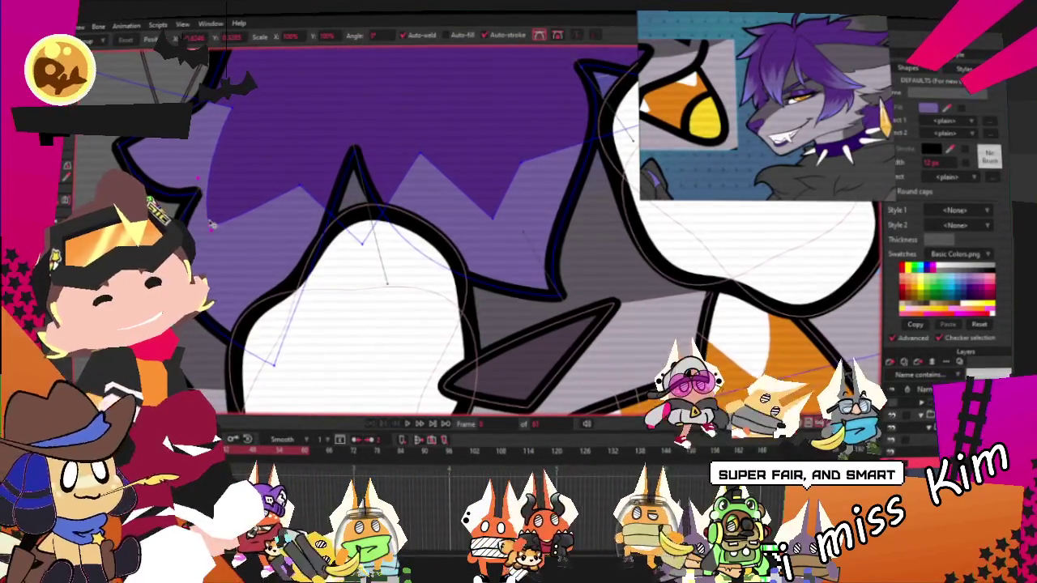
pyautogui.scroll(2, 268, 170)
pyautogui.scroll(1, 292, 137)
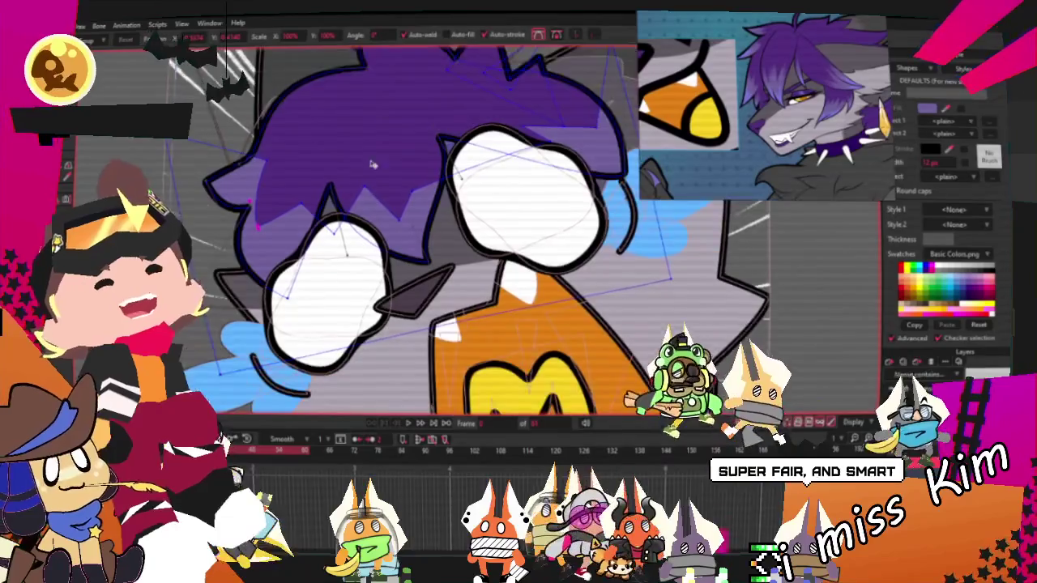
pyautogui.scroll(-4, 314, 117)
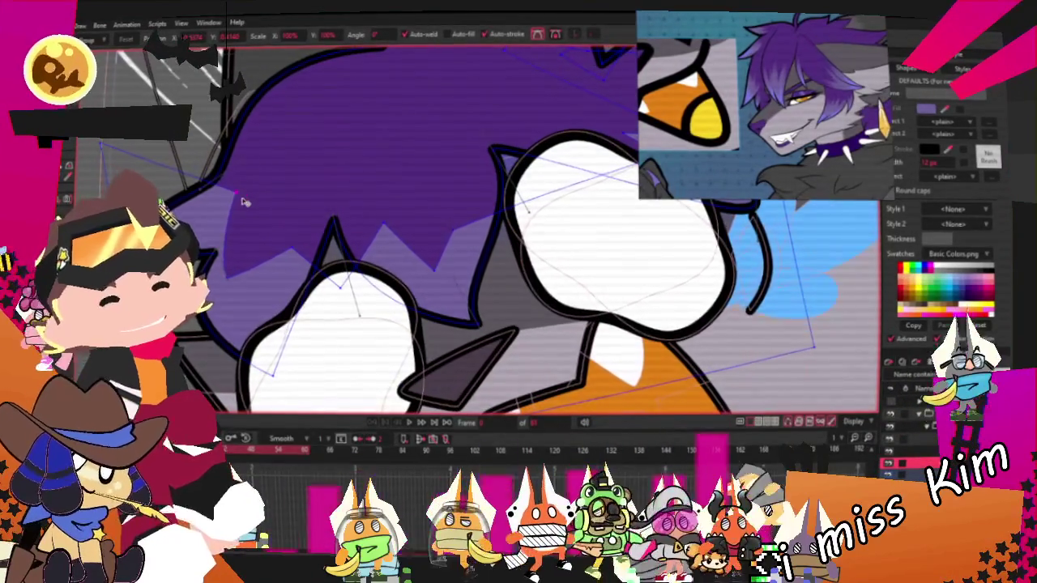
pyautogui.scroll(-3, 247, 199)
pyautogui.scroll(2, 247, 198)
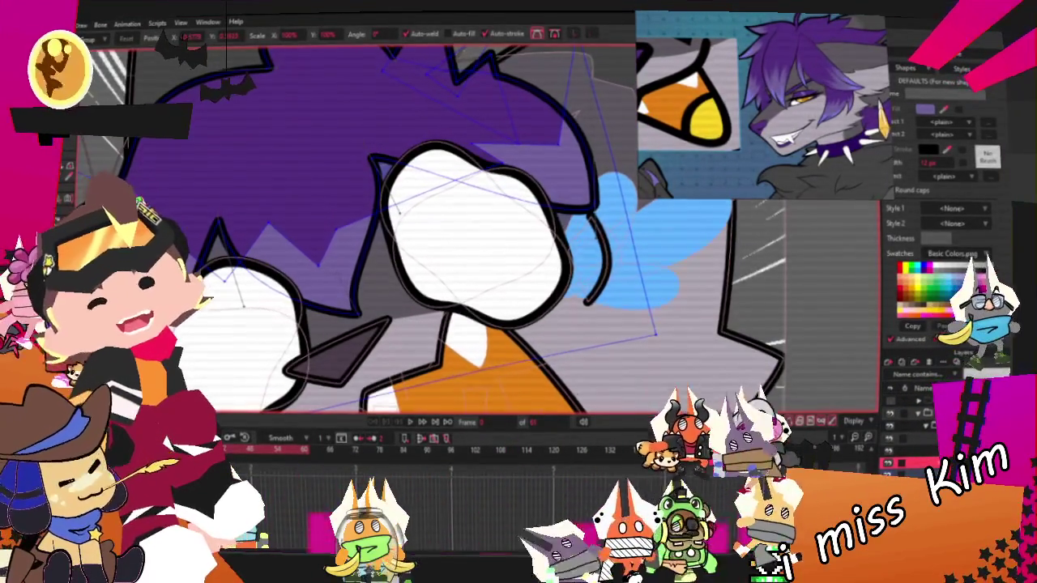
pyautogui.scroll(2, 357, 259)
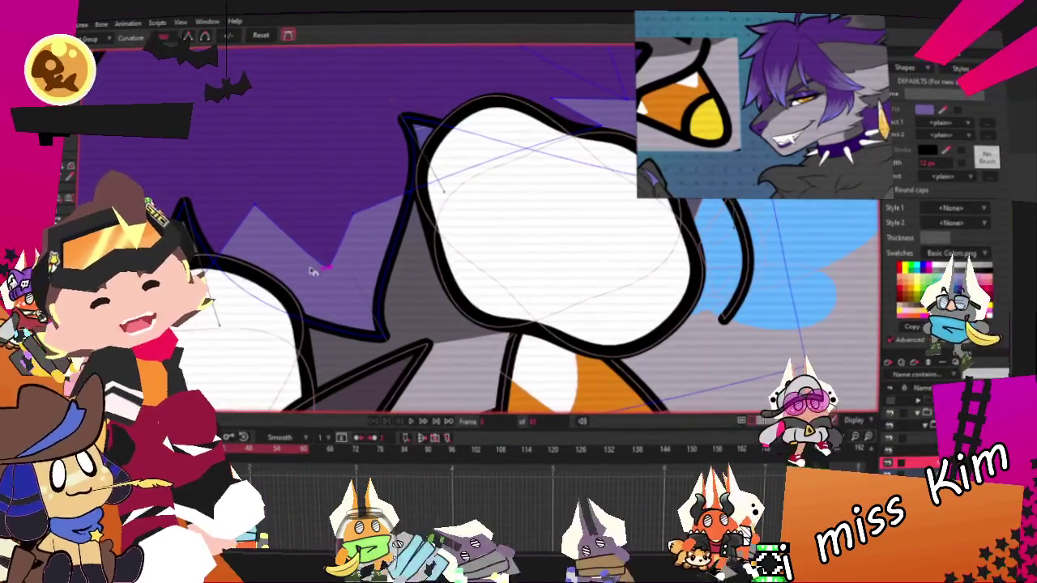
pyautogui.scroll(-3, 298, 273)
pyautogui.scroll(1, 298, 273)
pyautogui.scroll(2, 298, 273)
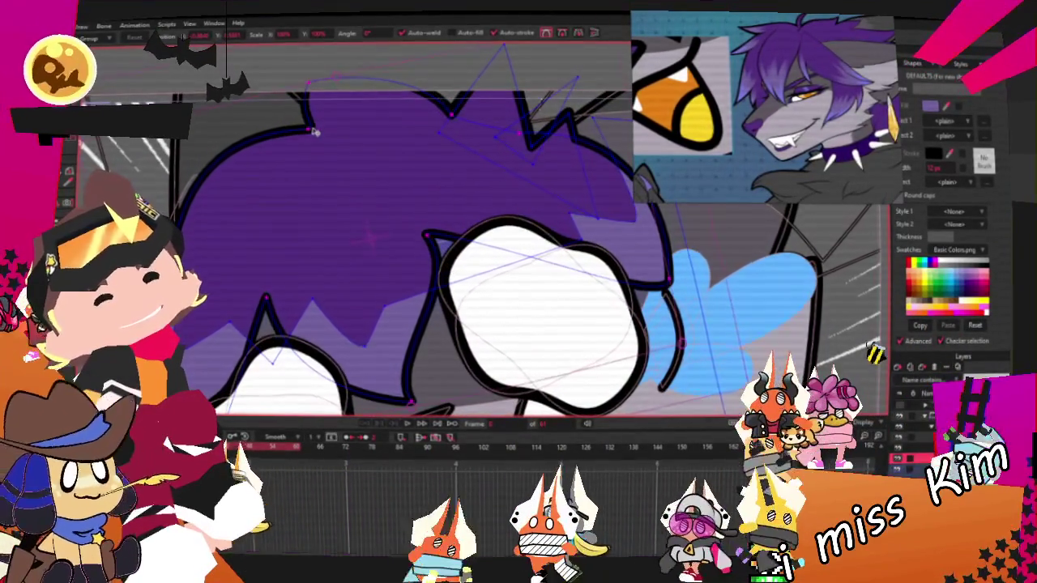
# Step: Drag the purple shape's top-left points outward so it bulges over the top-left of the hair
pyautogui.moveTo(312, 129); pyautogui.dragTo(347, 125)
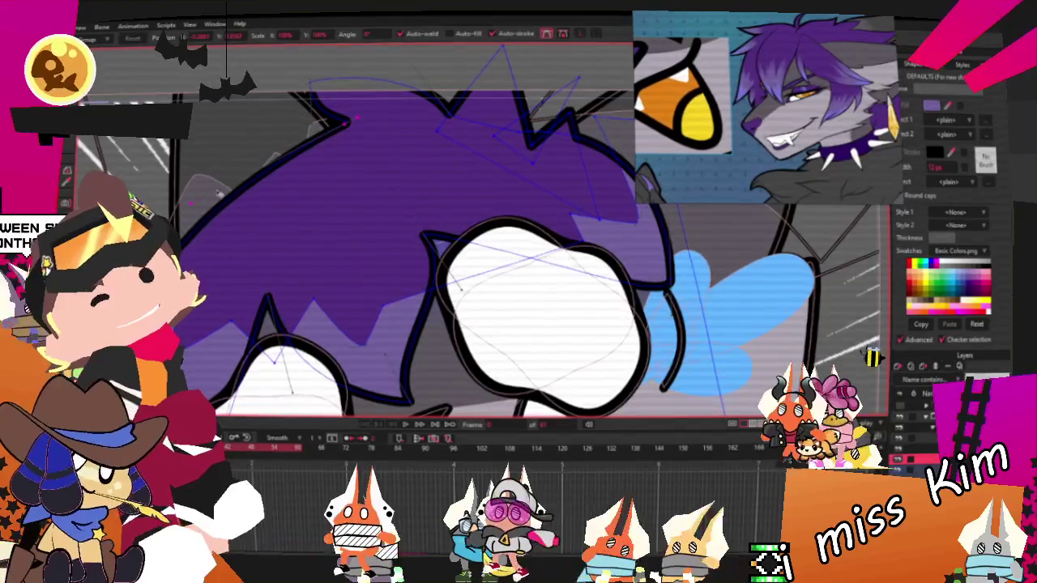
pyautogui.moveTo(194, 207); pyautogui.dragTo(150, 87)
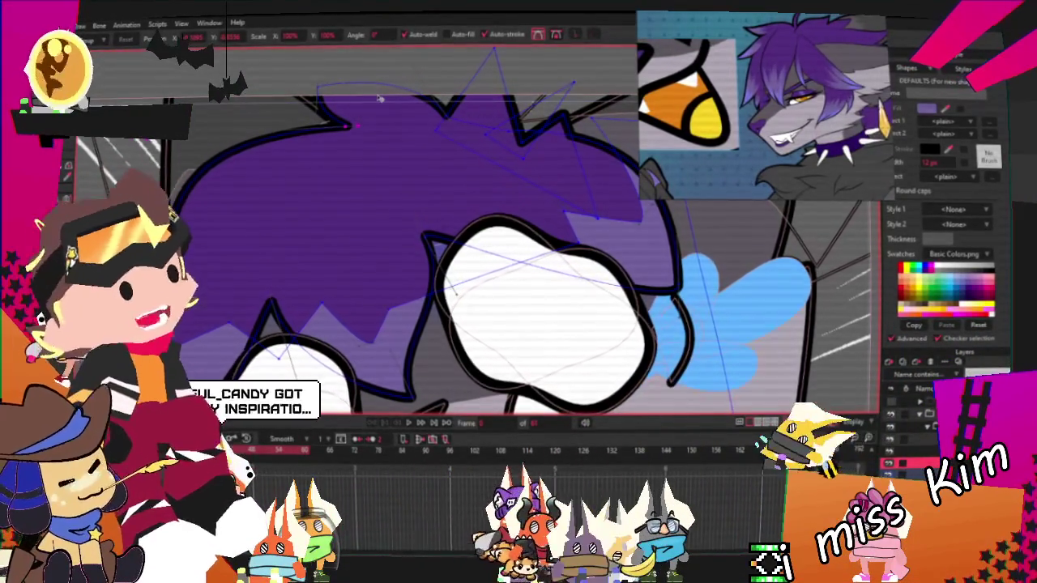
pyautogui.scroll(1, 343, 93)
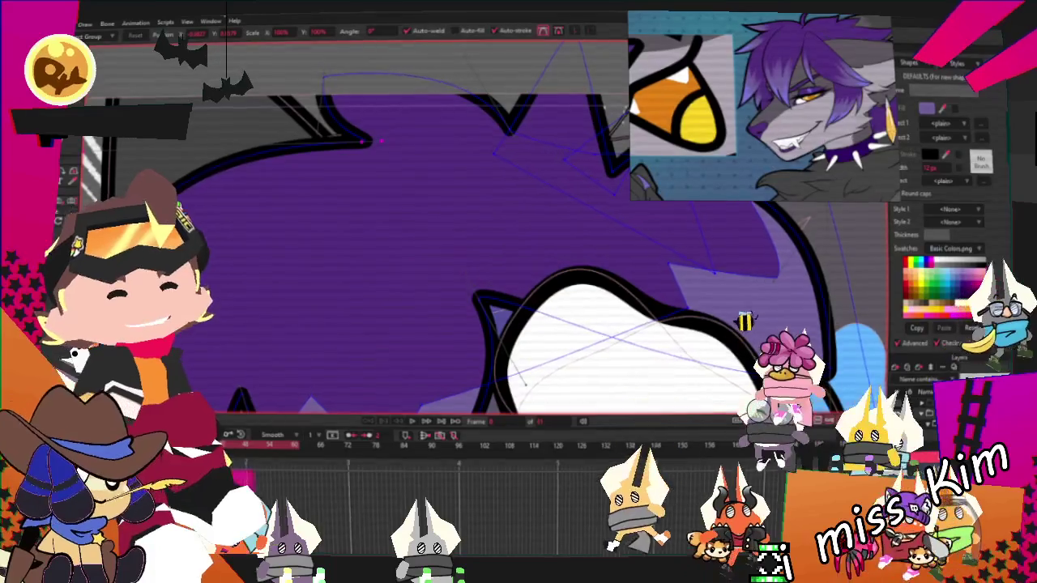
pyautogui.scroll(3, 358, 330)
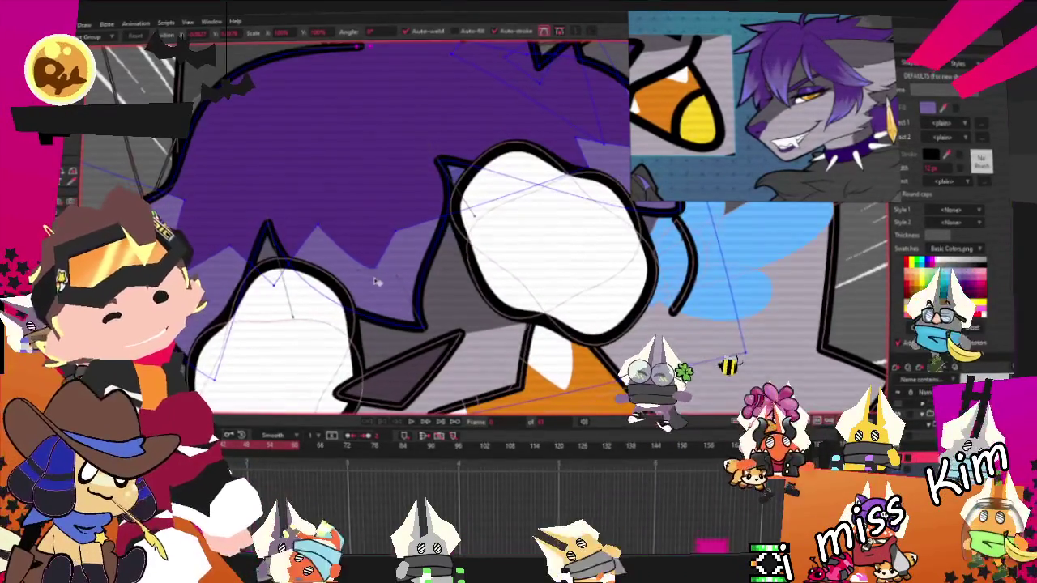
pyautogui.click(382, 280)
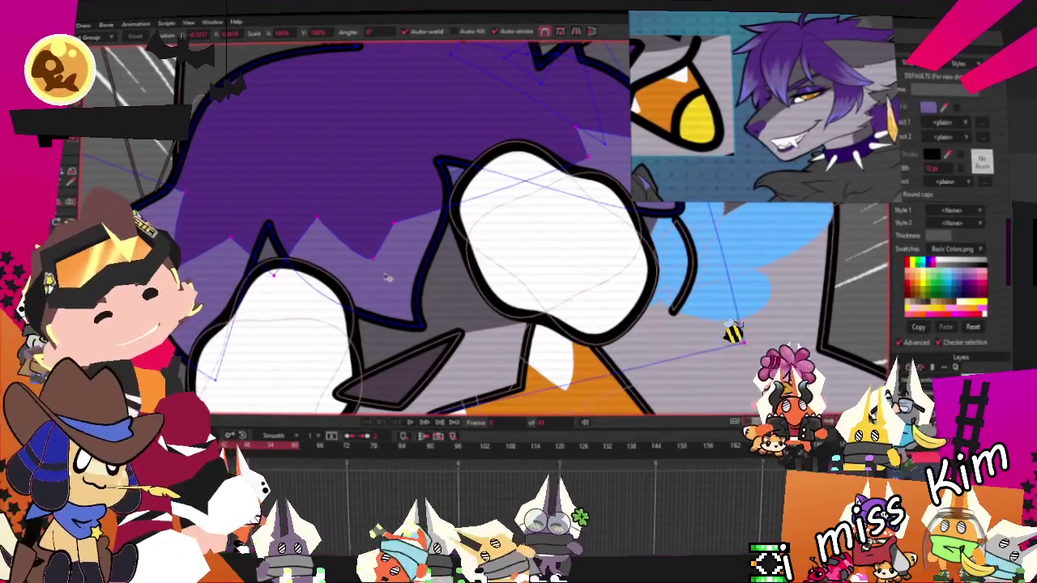
pyautogui.scroll(-3, 384, 263)
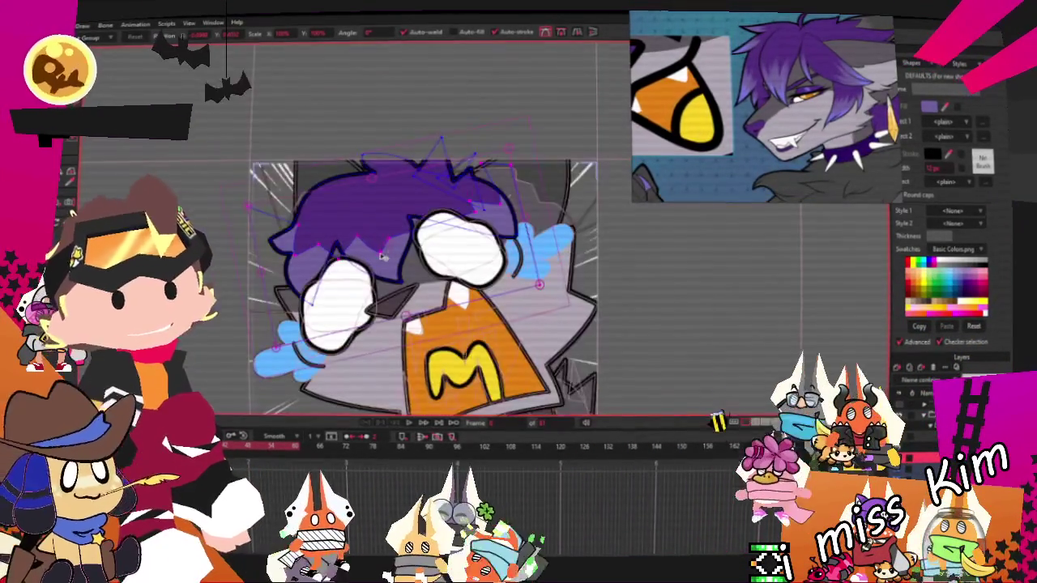
pyautogui.scroll(2, 381, 257)
pyautogui.scroll(2, 432, 261)
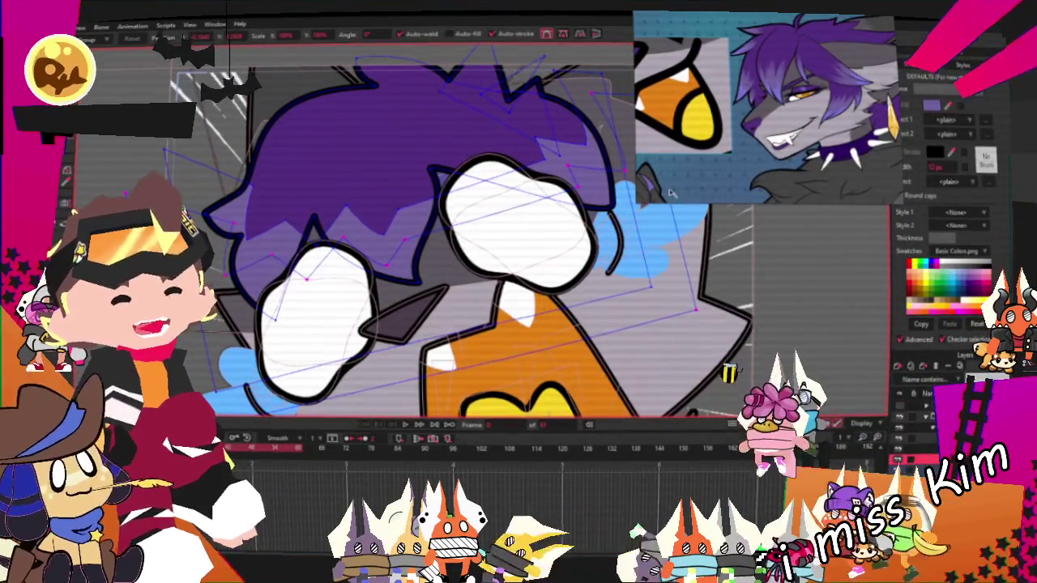
pyautogui.scroll(1, 680, 261)
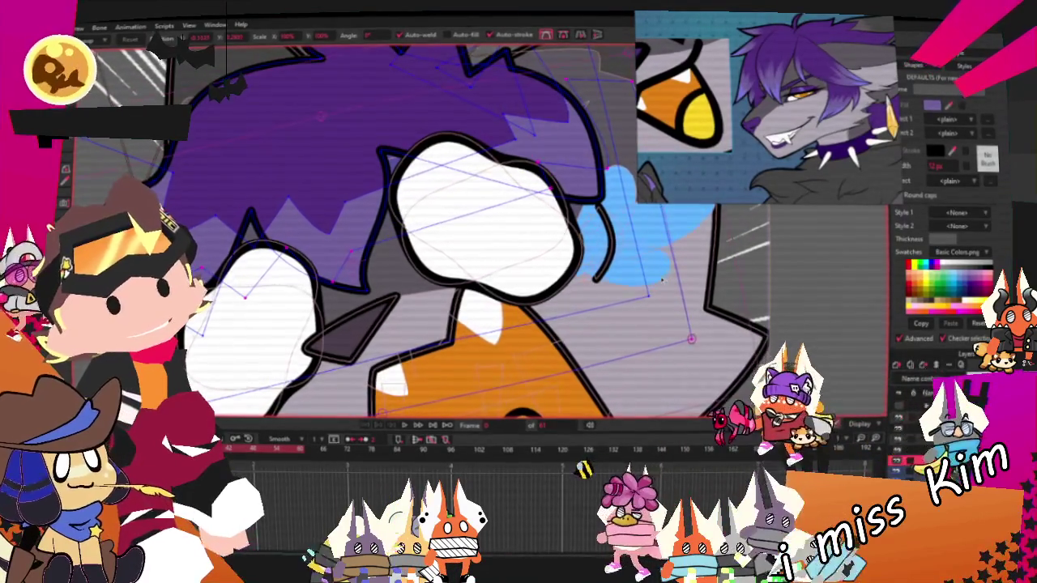
pyautogui.scroll(-1, 666, 263)
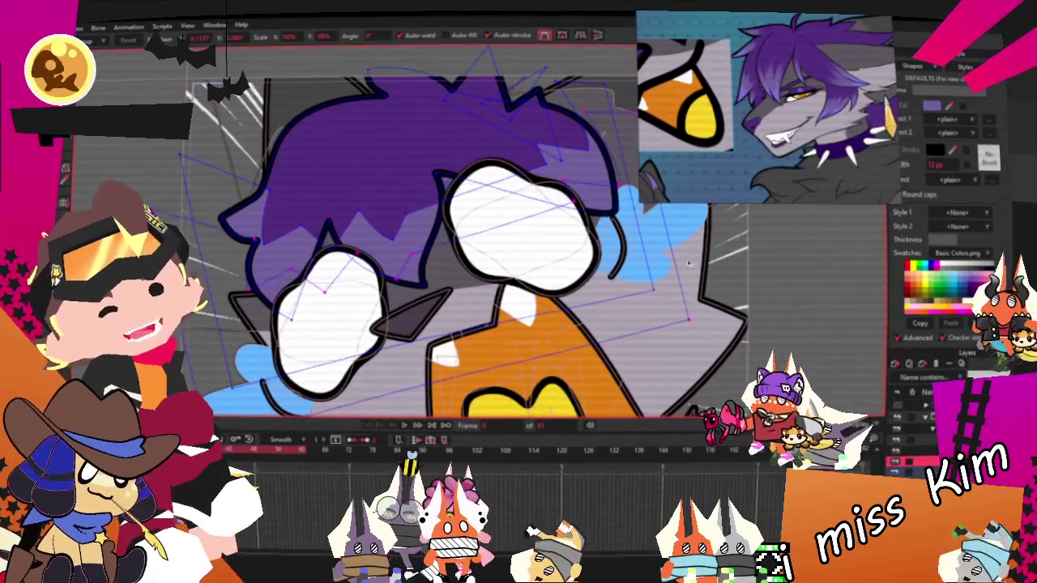
pyautogui.scroll(2, 283, 261)
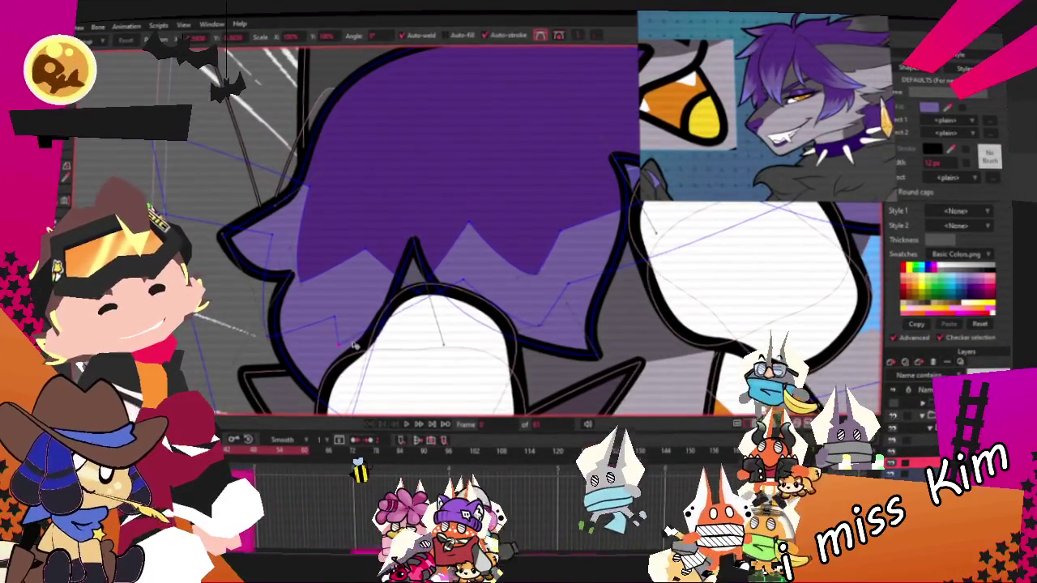
pyautogui.scroll(-2, 354, 345)
pyautogui.scroll(2, 466, 326)
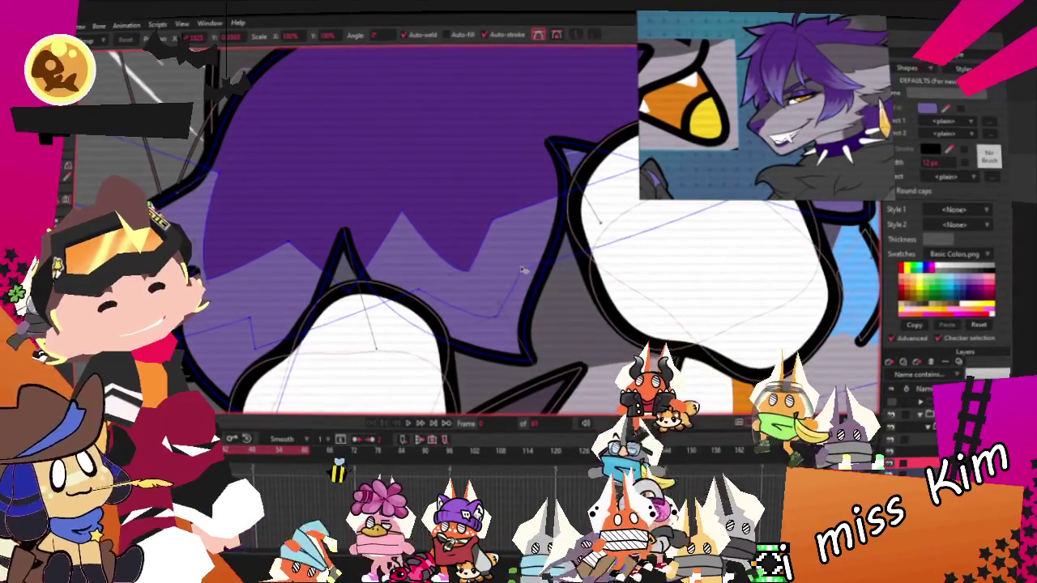
pyautogui.scroll(-3, 496, 286)
pyautogui.scroll(3, 518, 278)
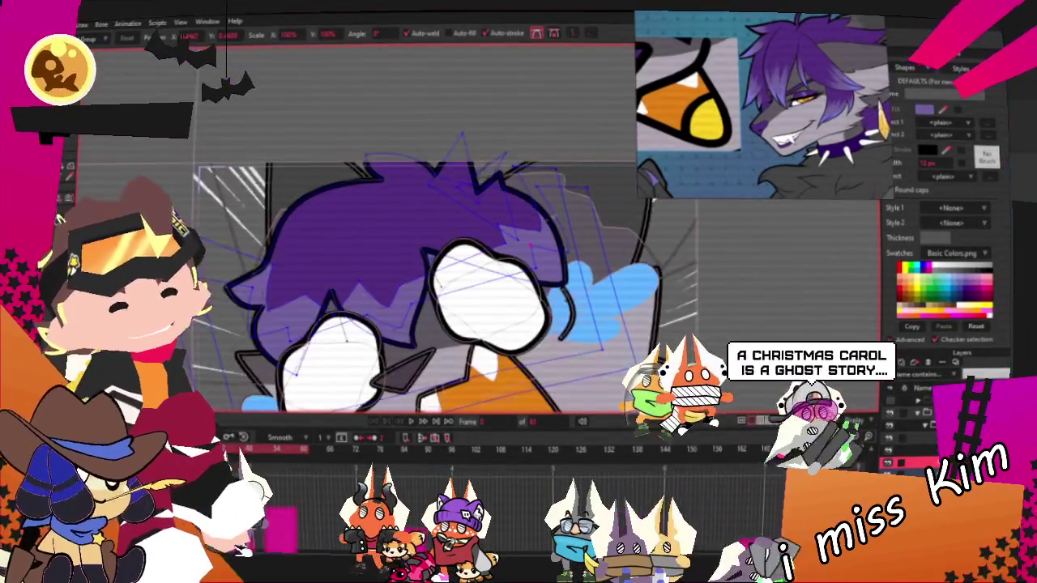
pyautogui.click(361, 301)
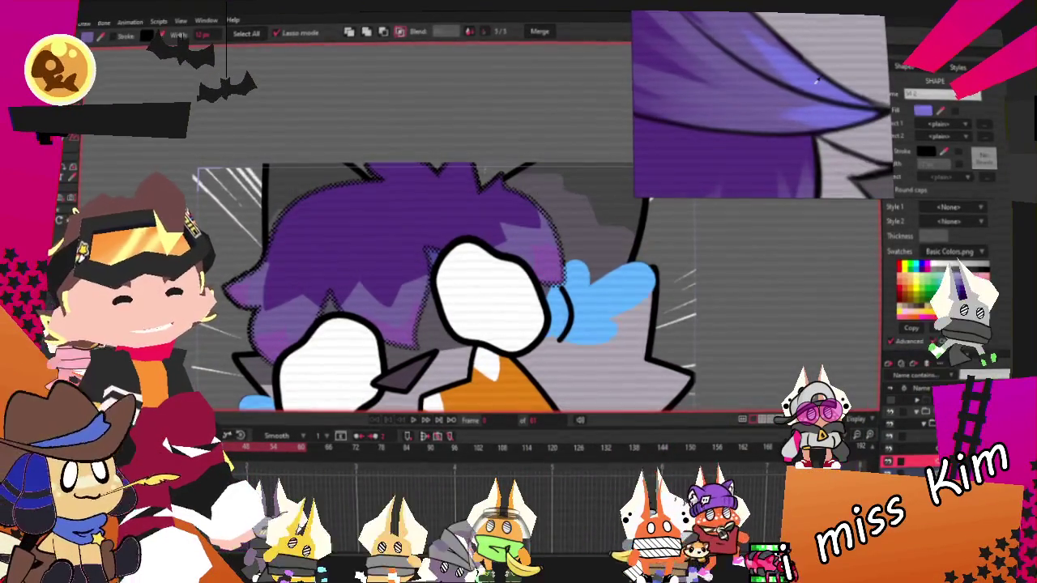
pyautogui.scroll(-3, 638, 308)
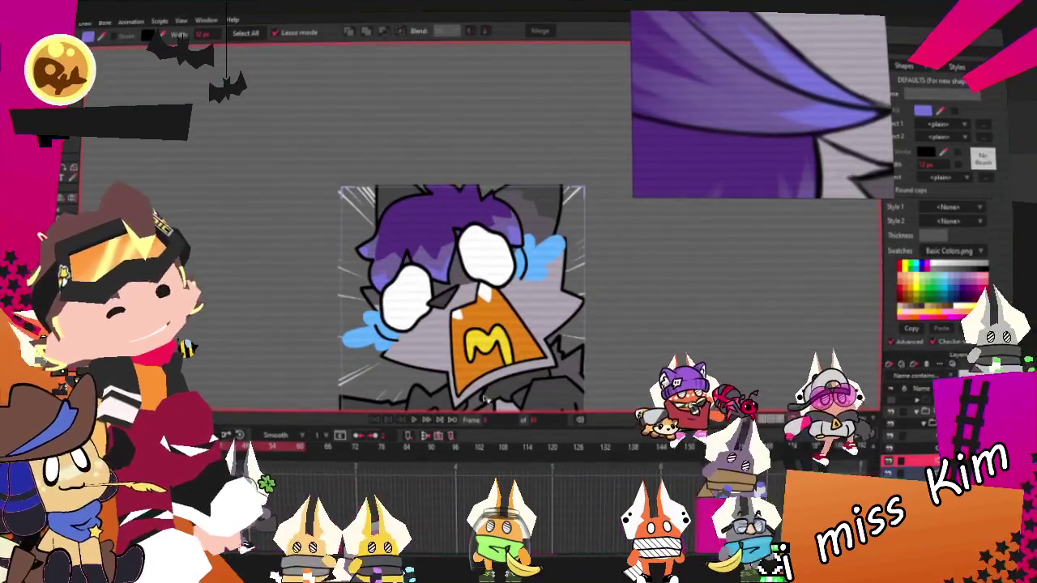
pyautogui.moveTo(518, 246); pyautogui.dragTo(455, 212)
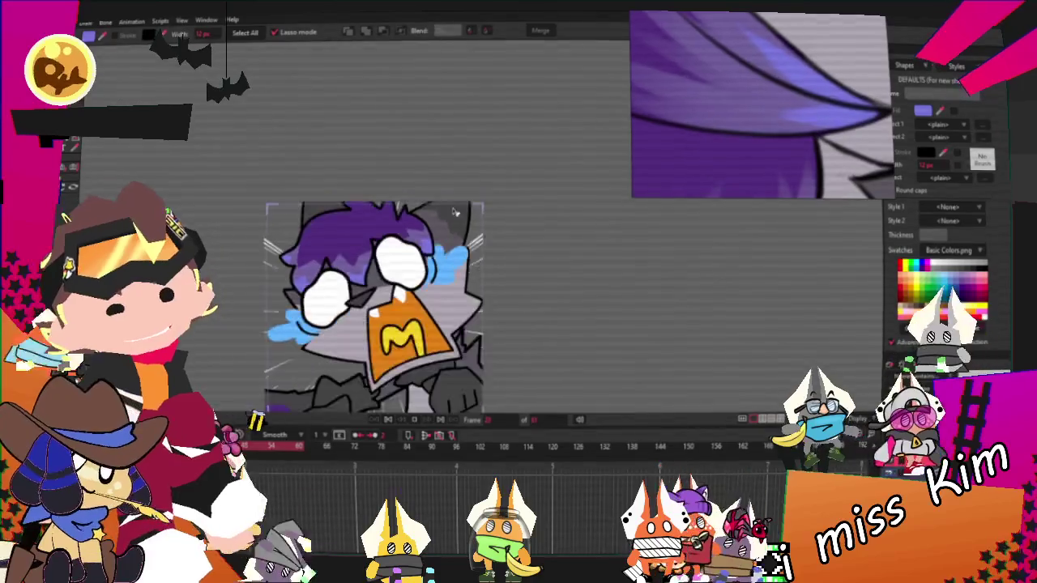
pyautogui.scroll(2, 395, 243)
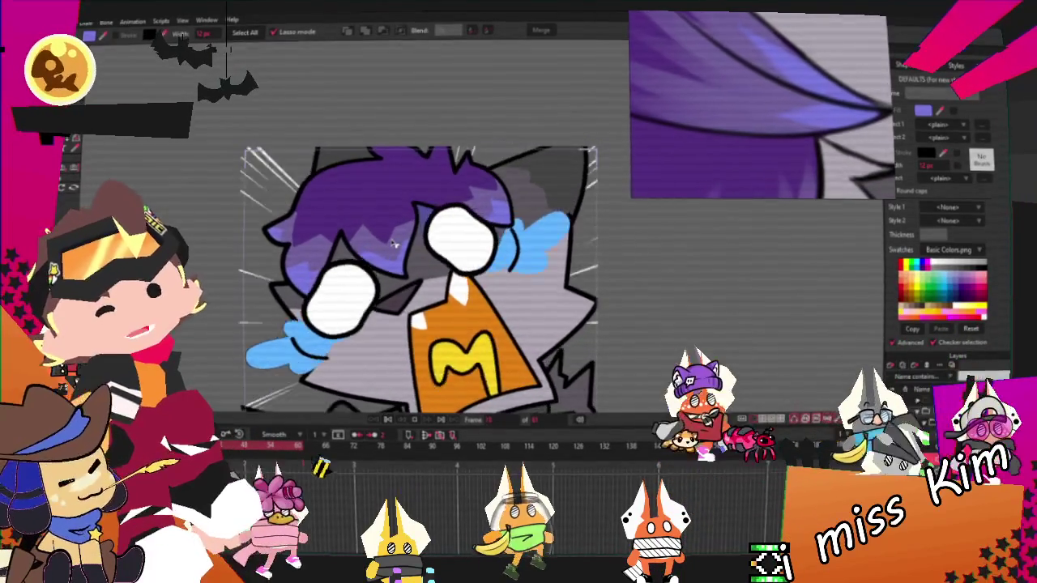
pyautogui.scroll(-1, 395, 243)
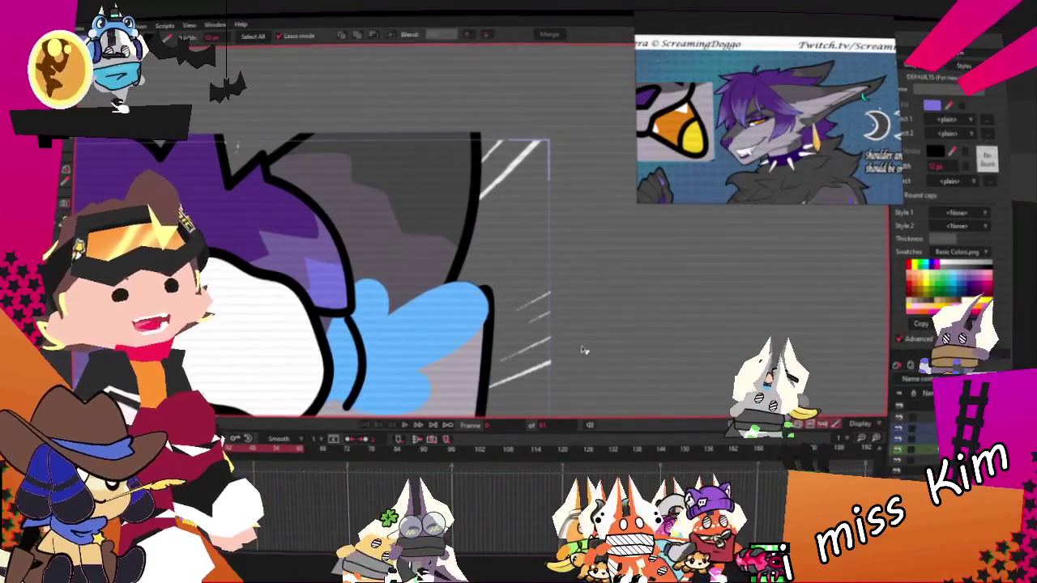
# Step: Bend and pinch the cyan rectangle's points into a thin crescent moon shape
pyautogui.hotkey('alt', 'q')
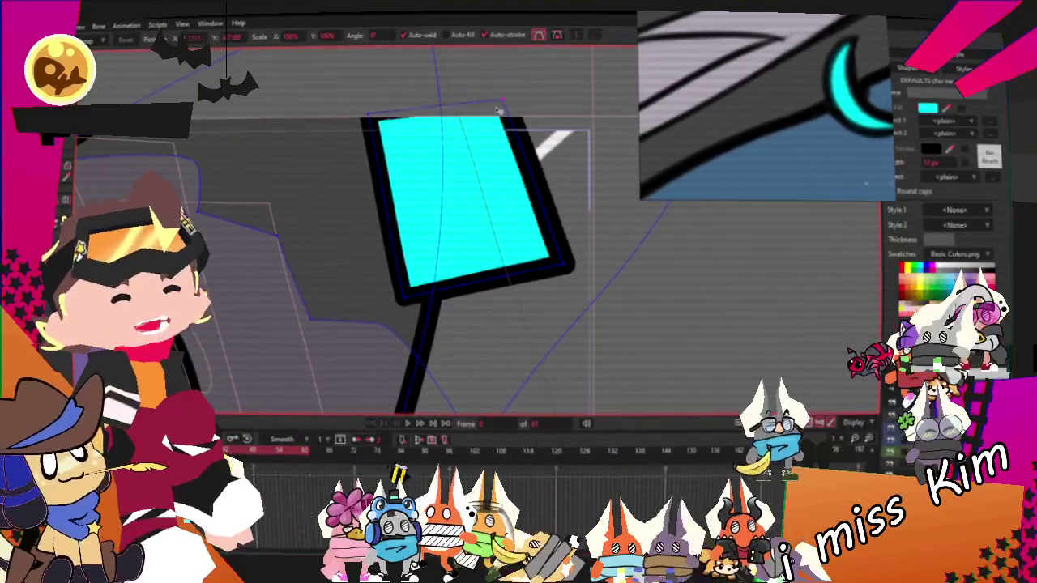
pyautogui.moveTo(396, 298); pyautogui.dragTo(384, 213)
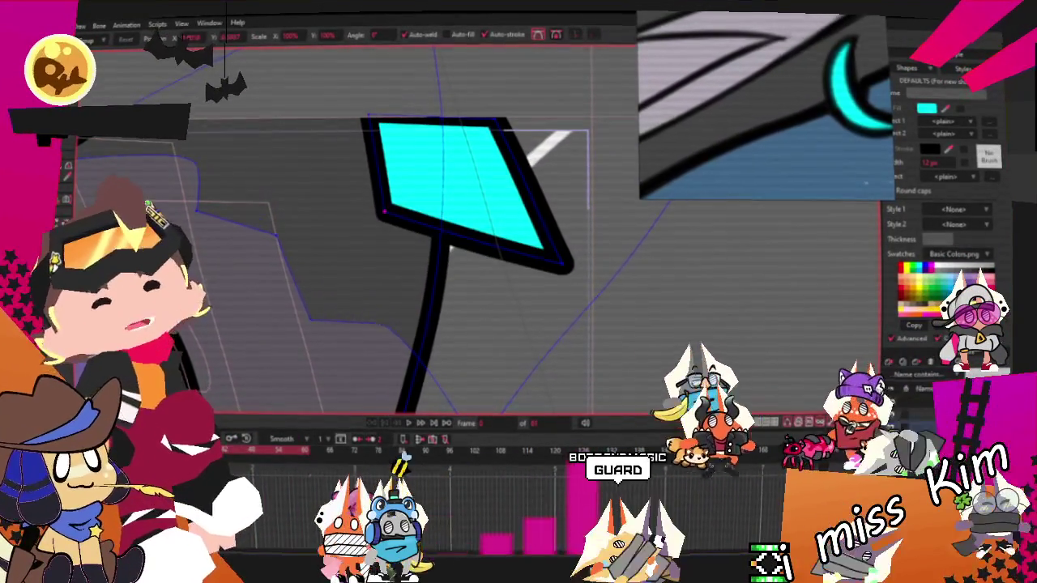
pyautogui.press('c')
pyautogui.moveTo(524, 255); pyautogui.dragTo(470, 253)
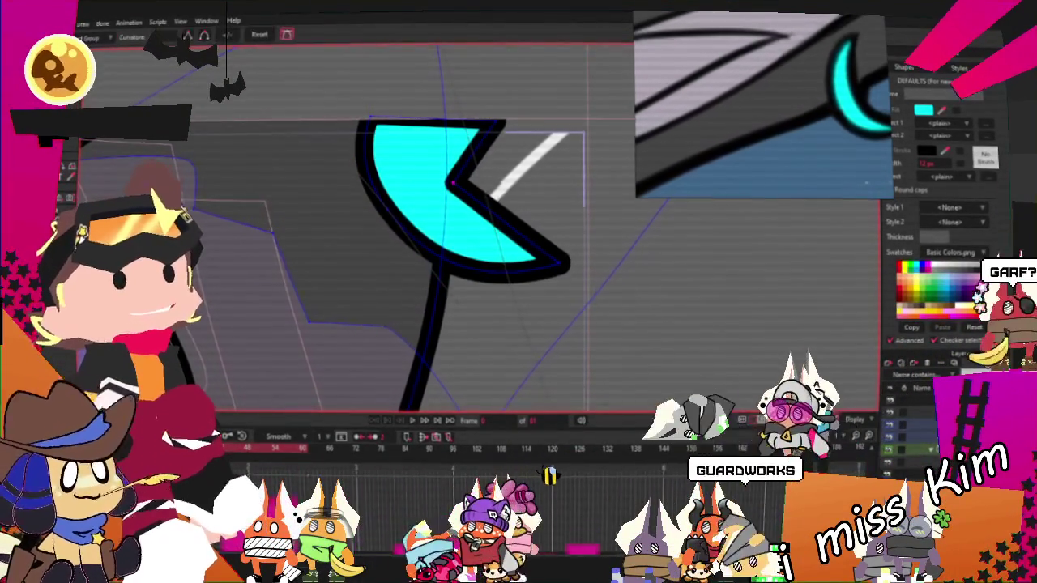
pyautogui.scroll(1, 476, 184)
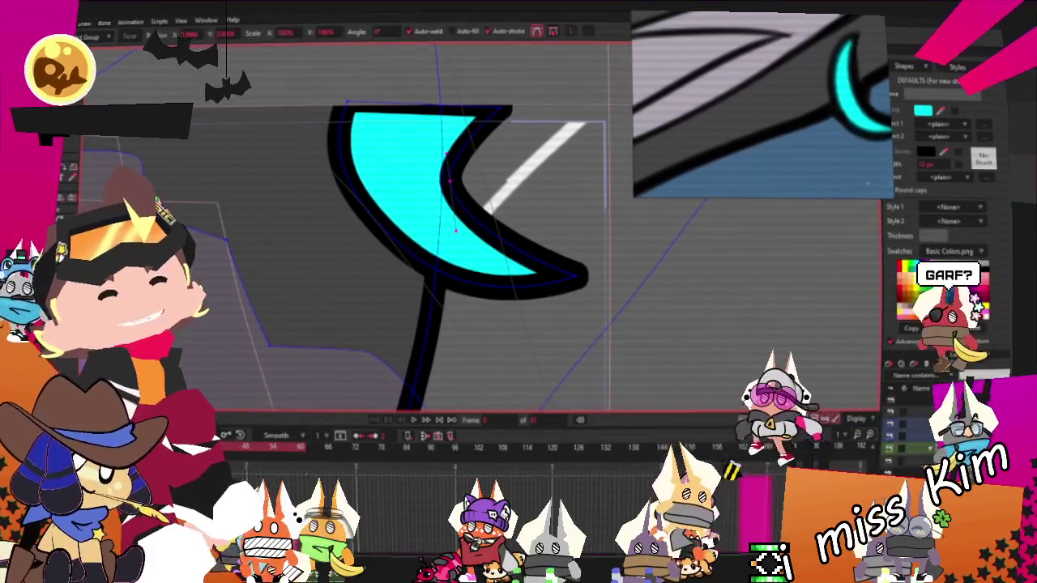
pyautogui.moveTo(365, 113)
pyautogui.mouseDown()
pyautogui.moveTo(512, 119)
pyautogui.moveTo(486, 154)
pyautogui.mouseUp()
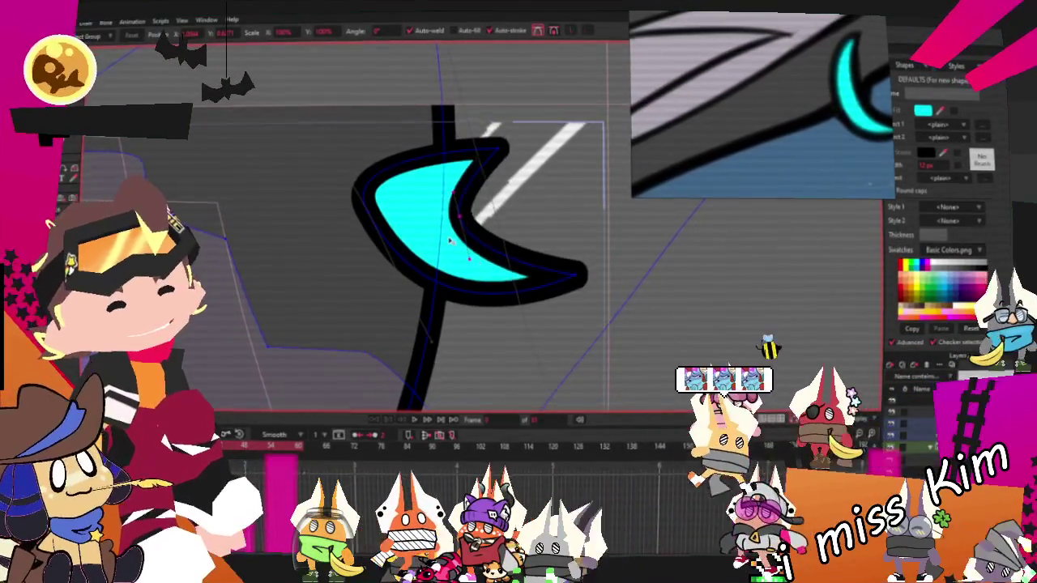
pyautogui.moveTo(358, 207); pyautogui.dragTo(364, 219)
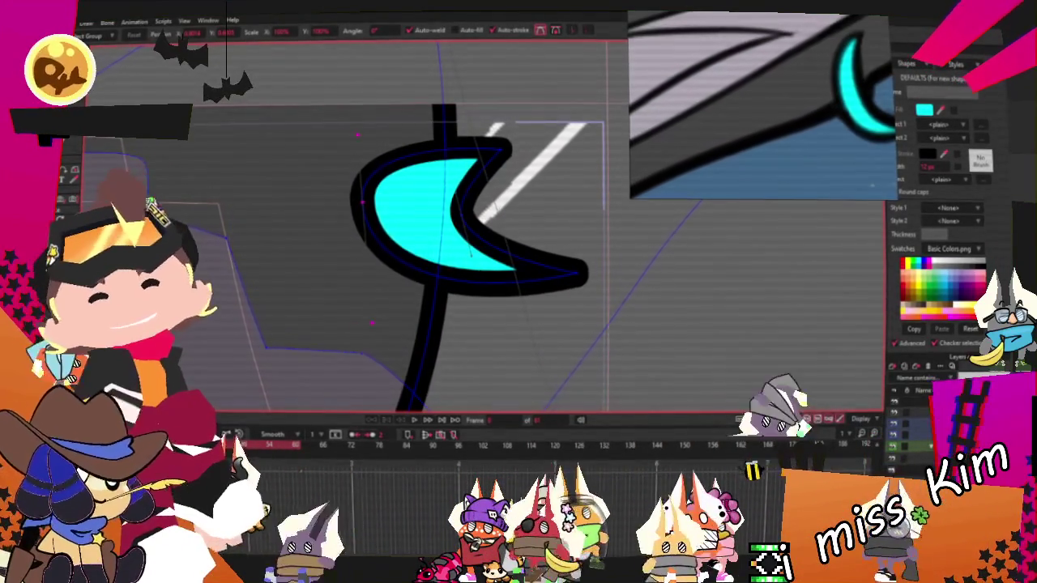
# Step: Taper the crescent's black outline and nudge the moon slightly right and down beside the ear
pyautogui.press('w')
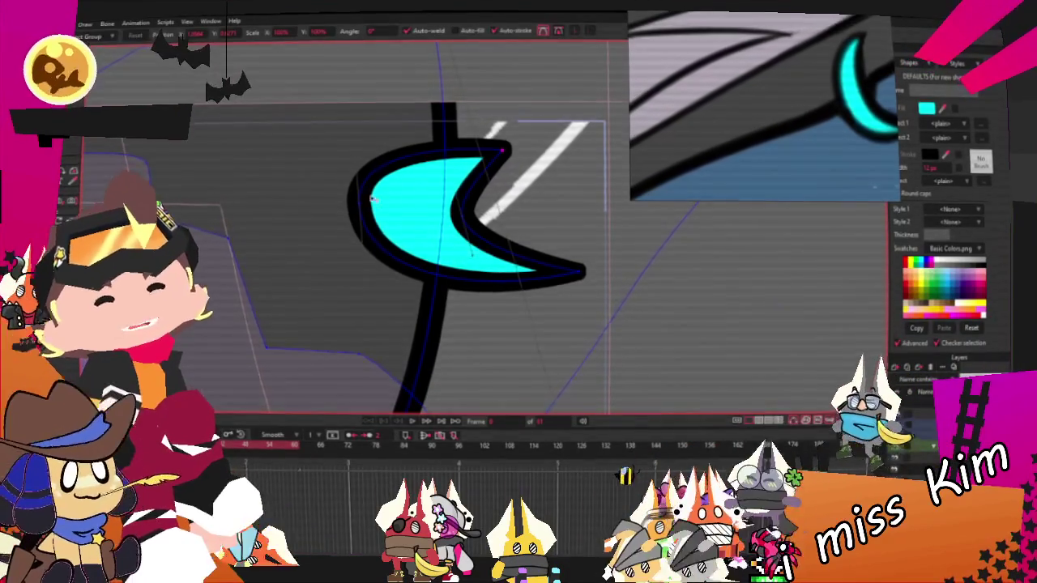
pyautogui.scroll(3, 364, 197)
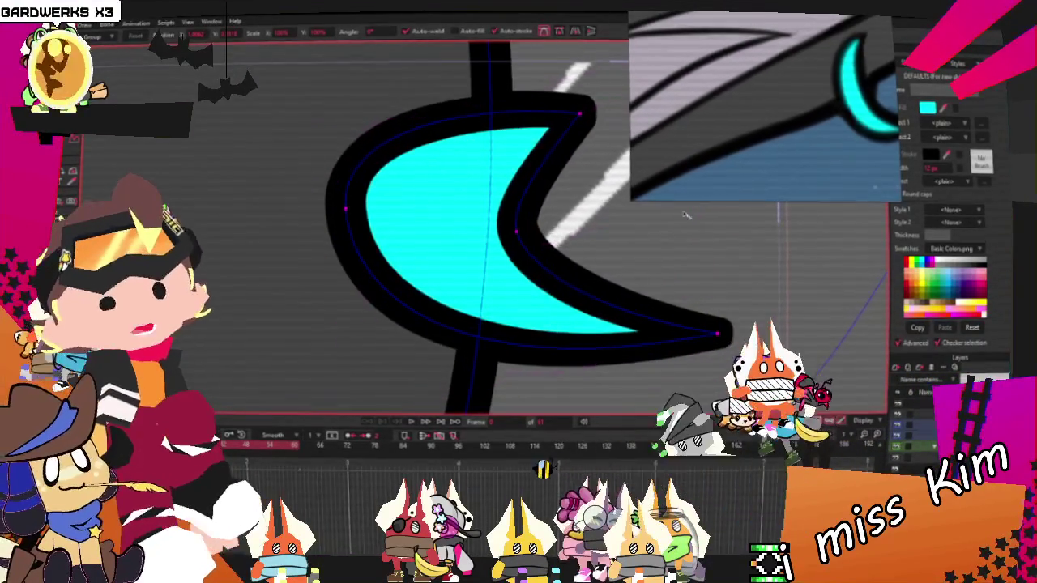
pyautogui.moveTo(692, 213); pyautogui.dragTo(629, 215)
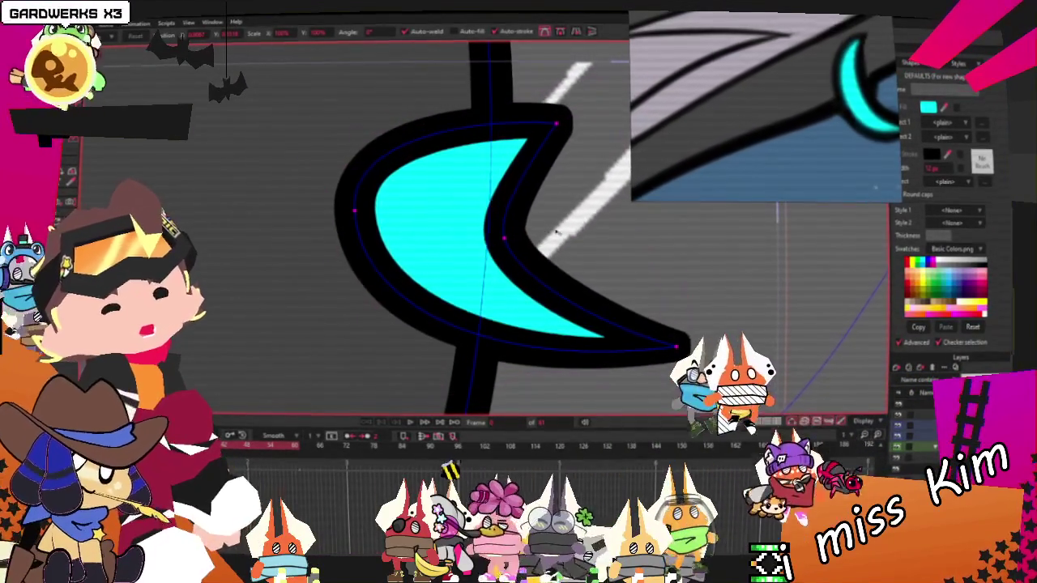
pyautogui.moveTo(545, 121); pyautogui.dragTo(598, 148)
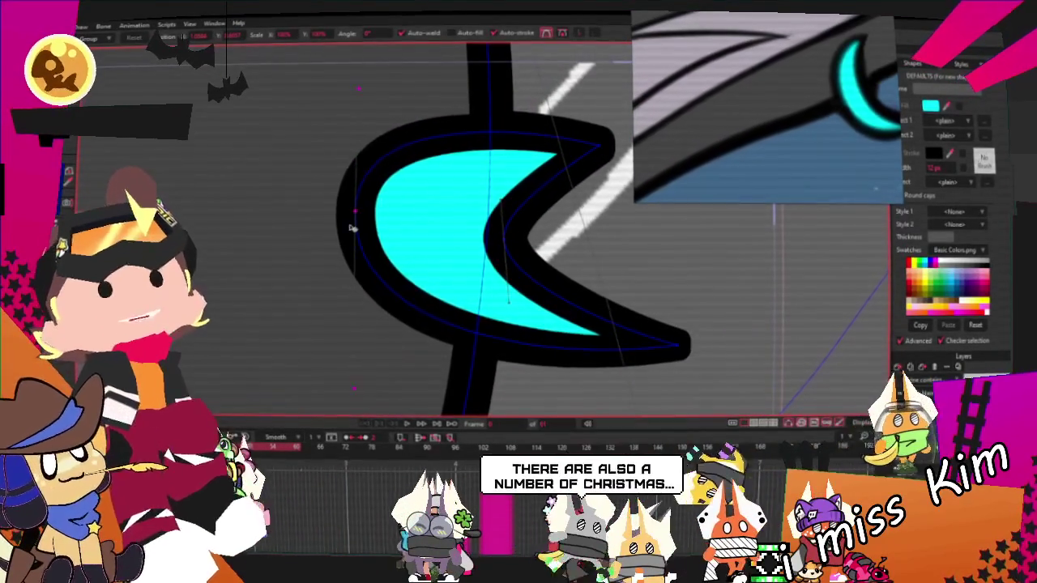
pyautogui.moveTo(685, 340); pyautogui.dragTo(644, 344)
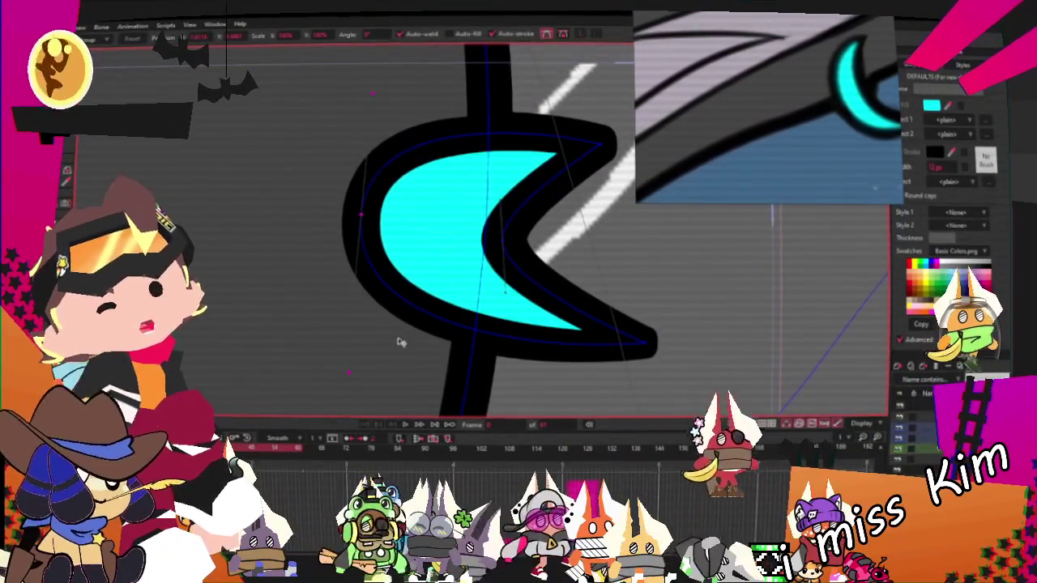
pyautogui.click(497, 240)
pyautogui.scroll(-3, 496, 239)
pyautogui.scroll(-2, 492, 231)
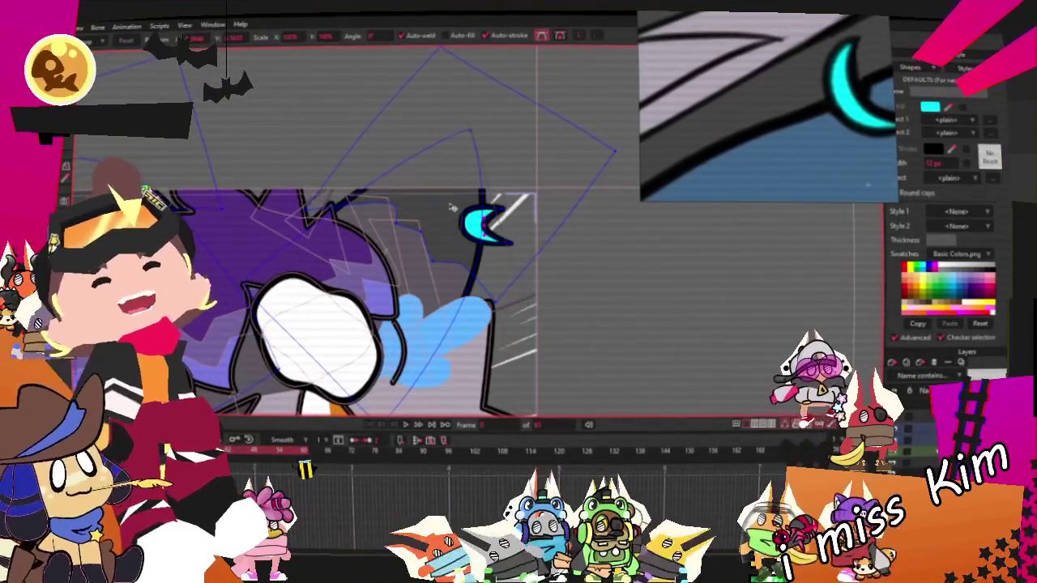
pyautogui.scroll(2, 400, 282)
pyautogui.scroll(2, 400, 243)
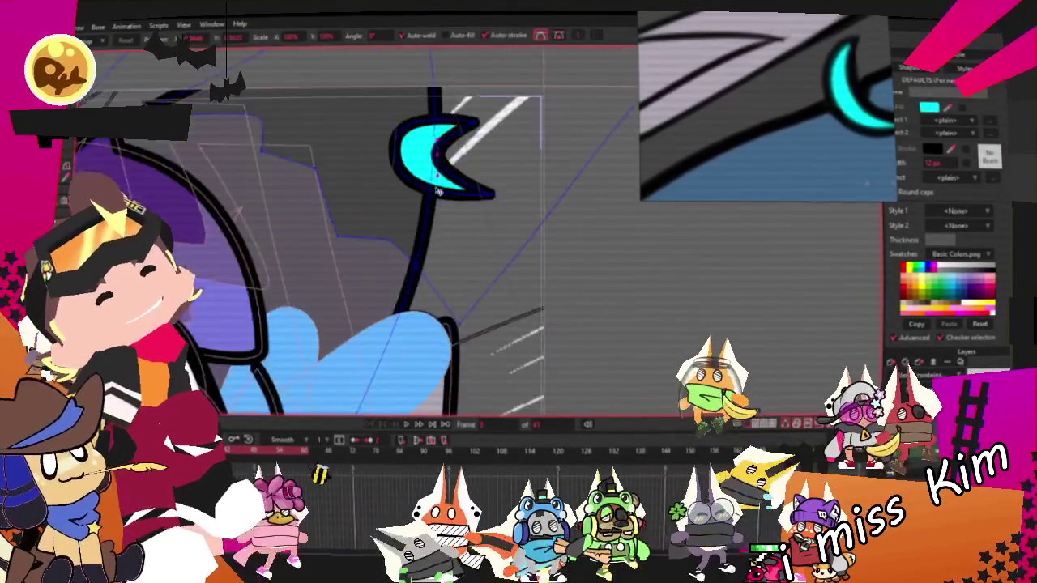
pyautogui.scroll(2, 401, 137)
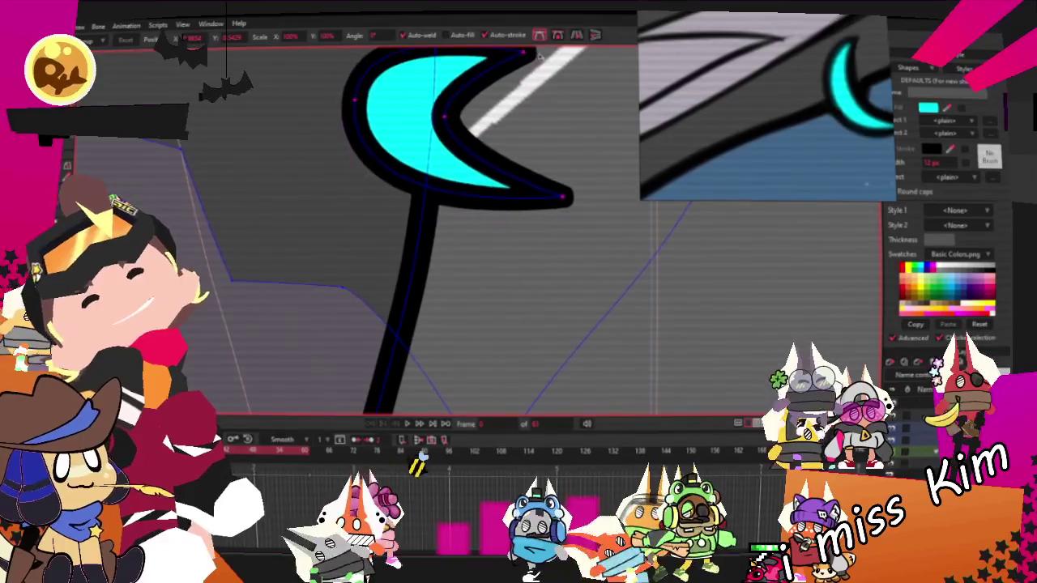
pyautogui.moveTo(515, 68); pyautogui.dragTo(573, 139)
pyautogui.scroll(-6, 573, 140)
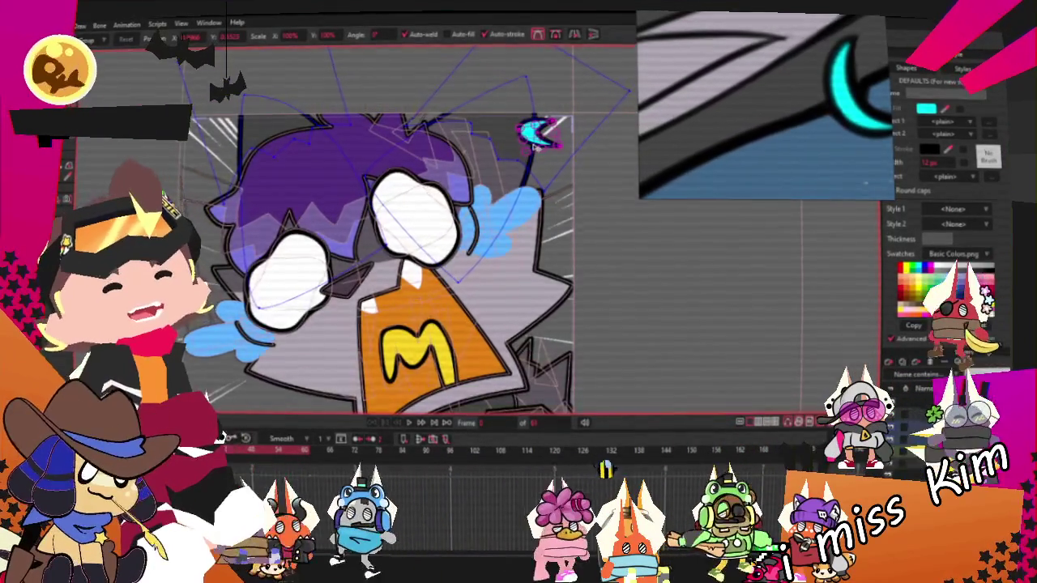
pyautogui.scroll(-2, 486, 146)
pyautogui.scroll(-2, 421, 141)
pyautogui.scroll(3, 403, 139)
pyautogui.scroll(-2, 403, 139)
pyautogui.scroll(2, 486, 139)
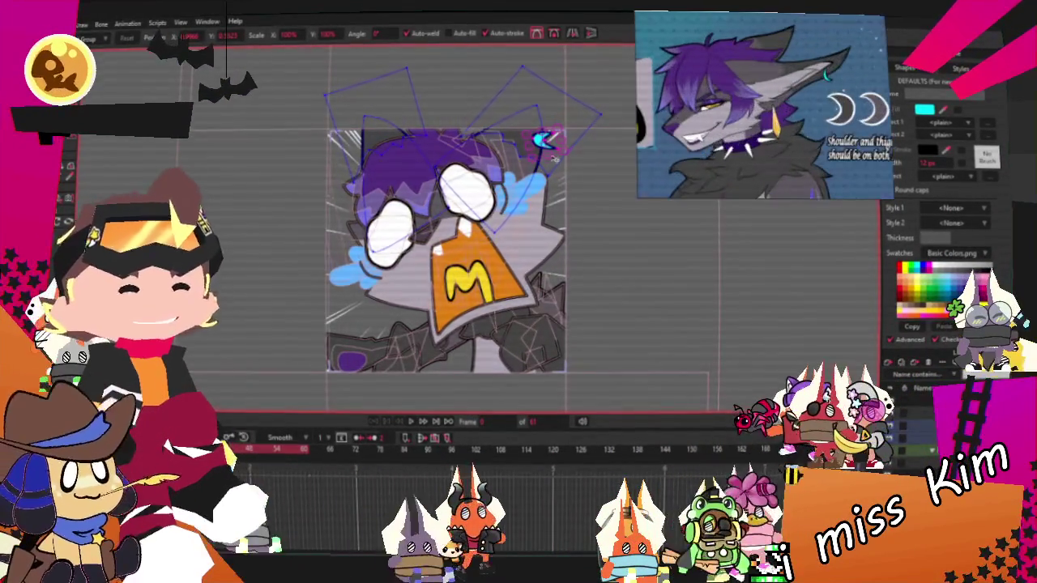
pyautogui.scroll(2, 429, 231)
pyautogui.scroll(-2, 439, 217)
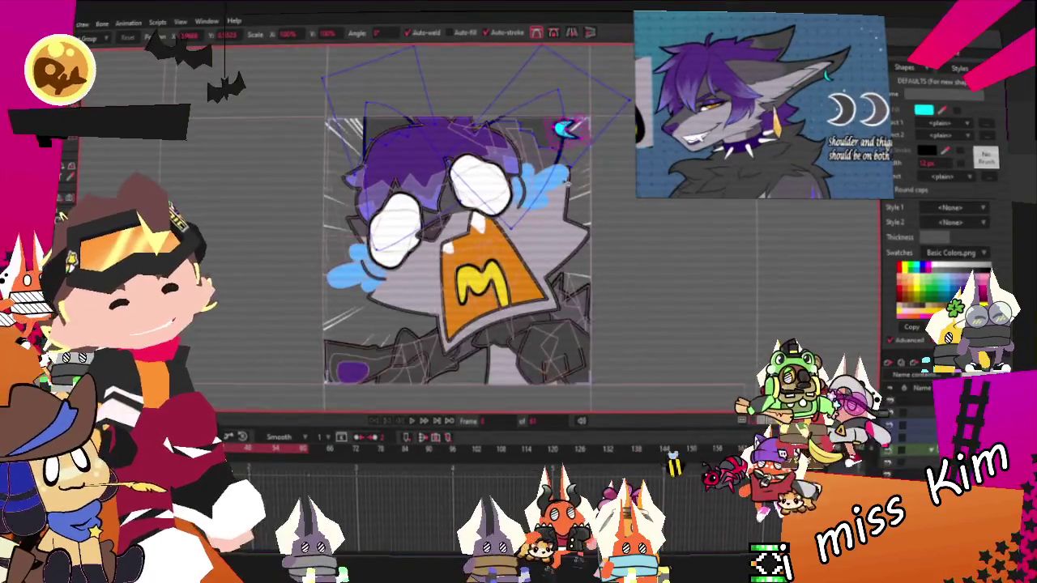
pyautogui.scroll(3, 580, 173)
pyautogui.scroll(-2, 465, 273)
pyautogui.scroll(2, 470, 273)
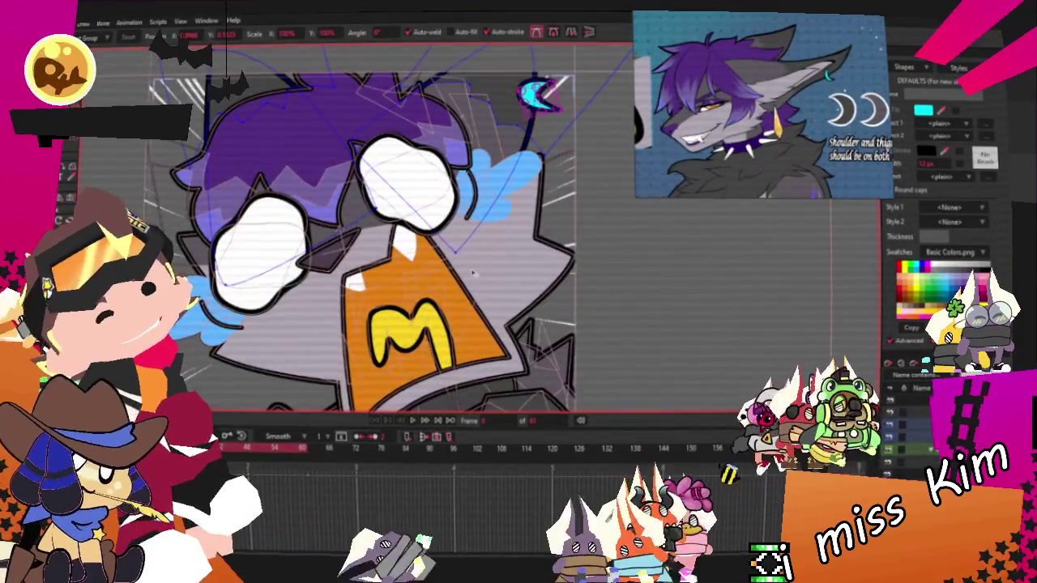
pyautogui.scroll(-1, 473, 273)
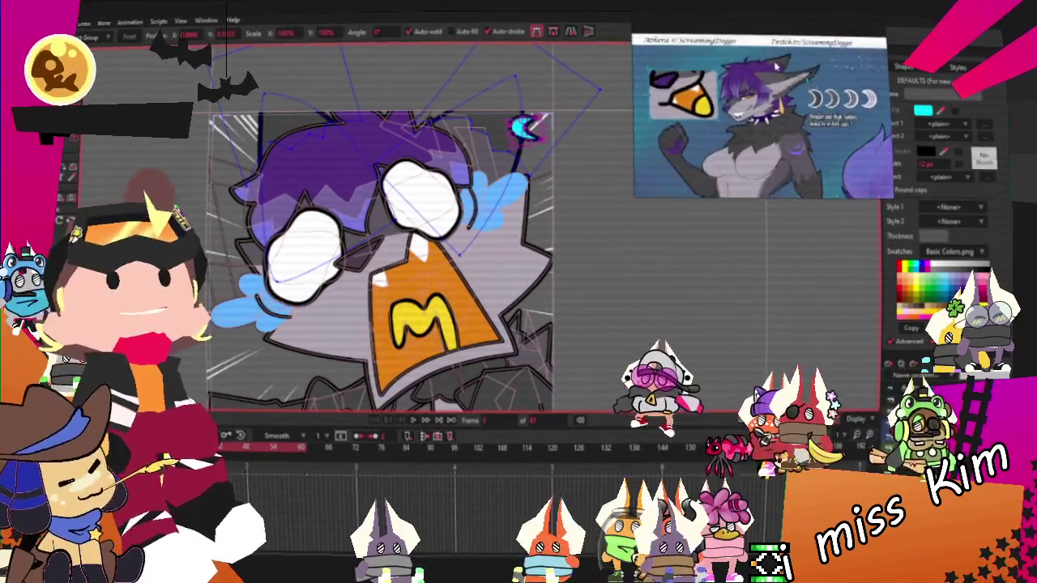
pyautogui.scroll(3, 435, 275)
pyautogui.scroll(-2, 436, 275)
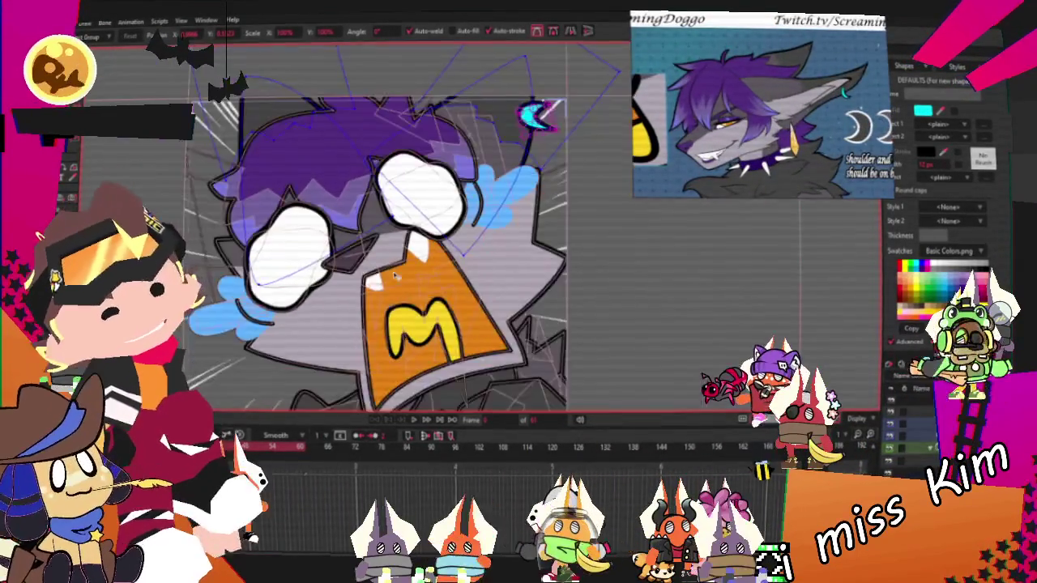
pyautogui.scroll(2, 431, 191)
pyautogui.scroll(-2, 447, 195)
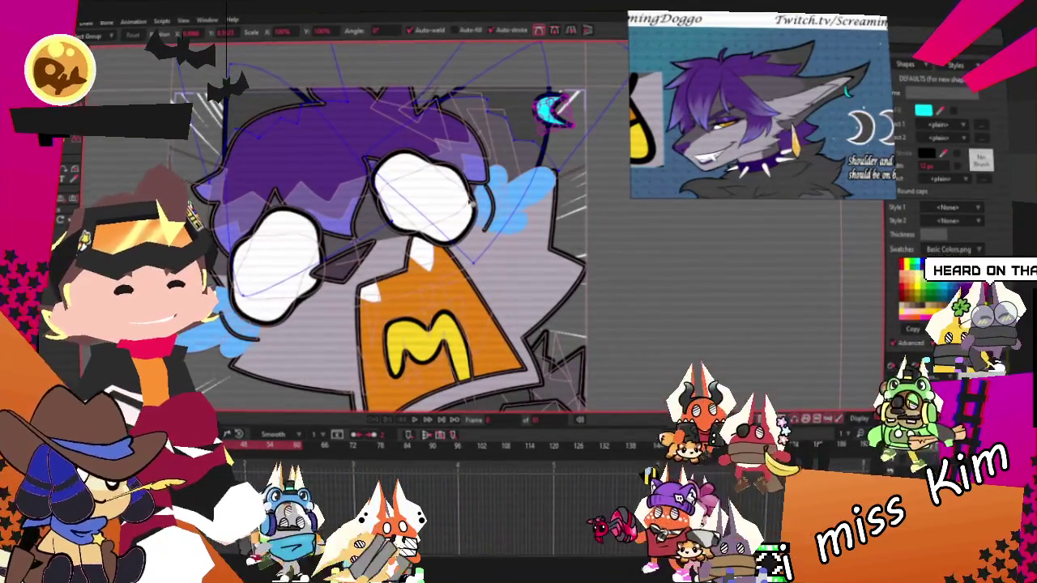
pyautogui.scroll(-1, 437, 243)
pyautogui.scroll(2, 397, 259)
pyautogui.scroll(-2, 397, 259)
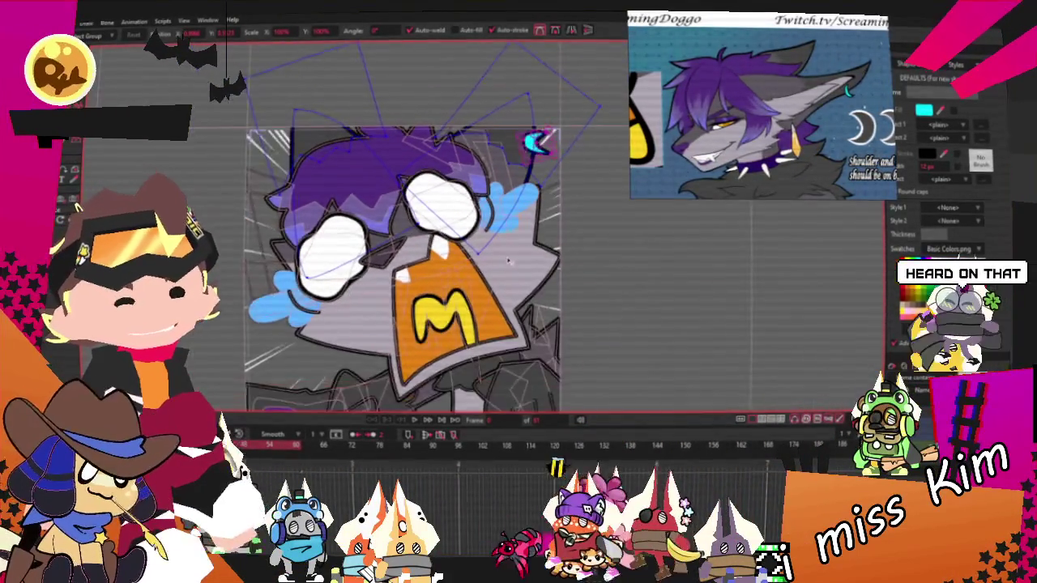
pyautogui.scroll(1, 397, 259)
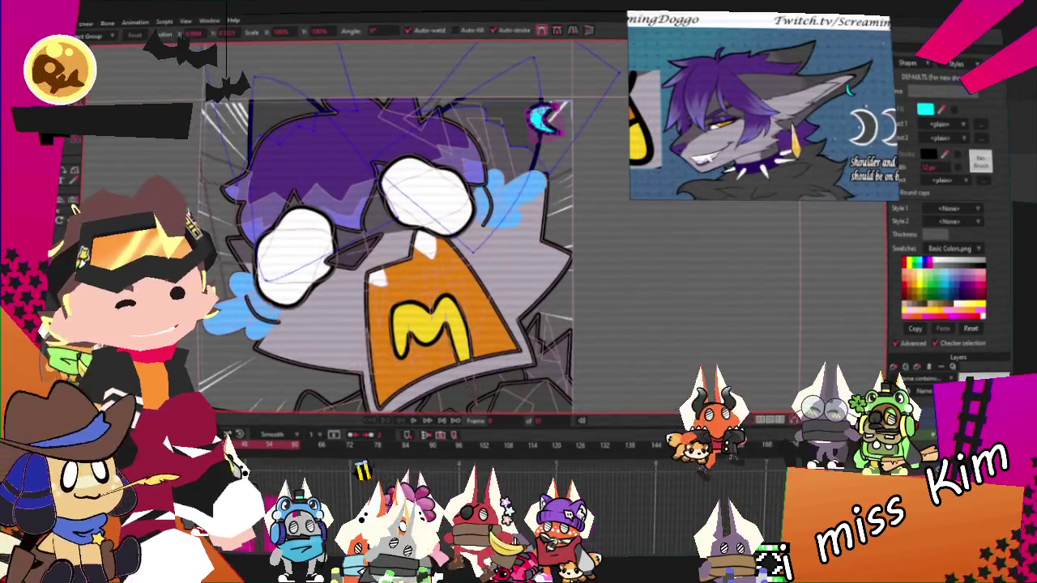
pyautogui.press('g')
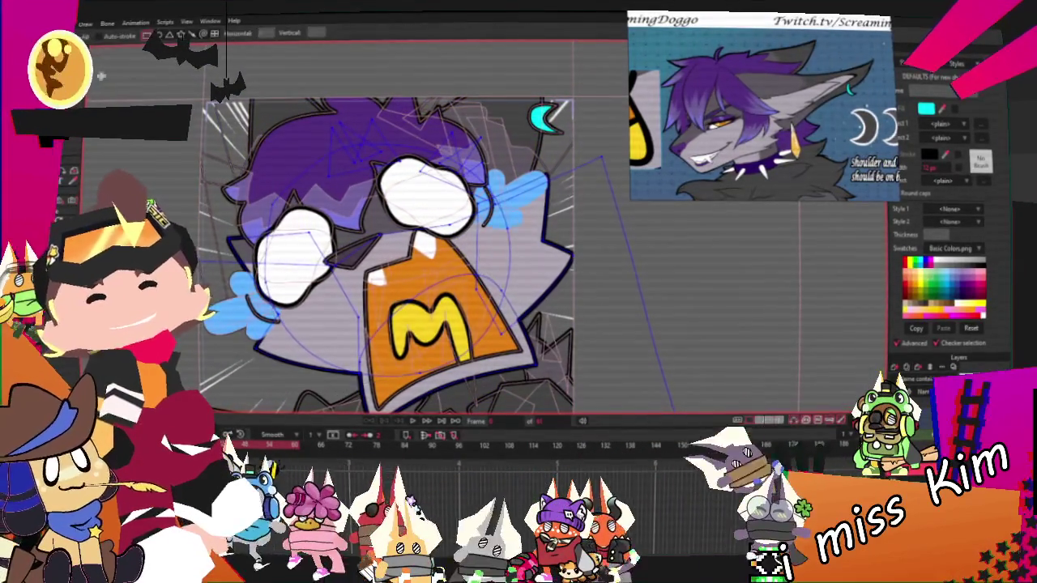
# Step: Pull the purple jacket shape's spike tip down-left to start the pointed lapel
pyautogui.scroll(2, 601, 261)
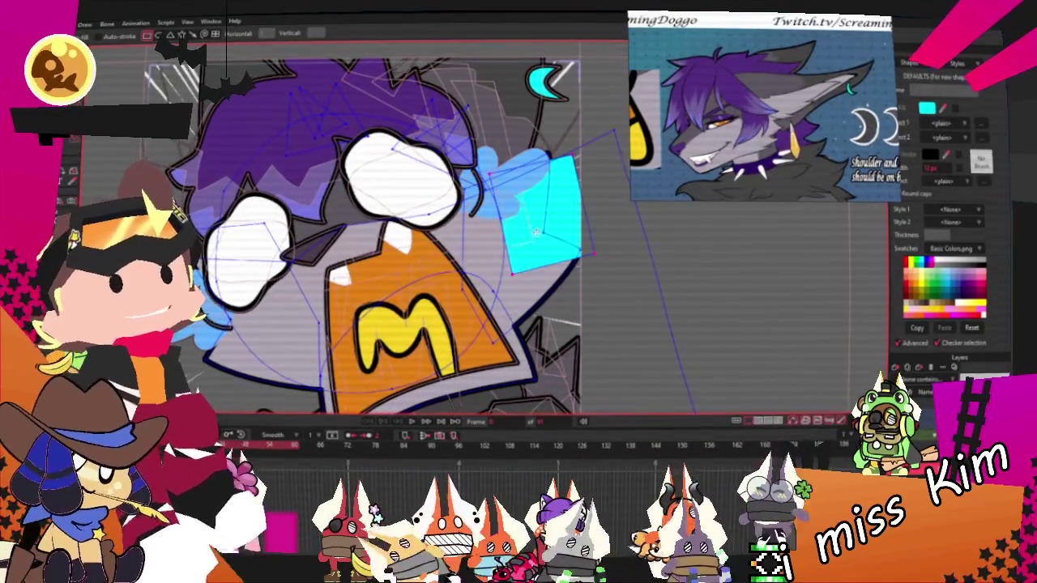
pyautogui.press('q')
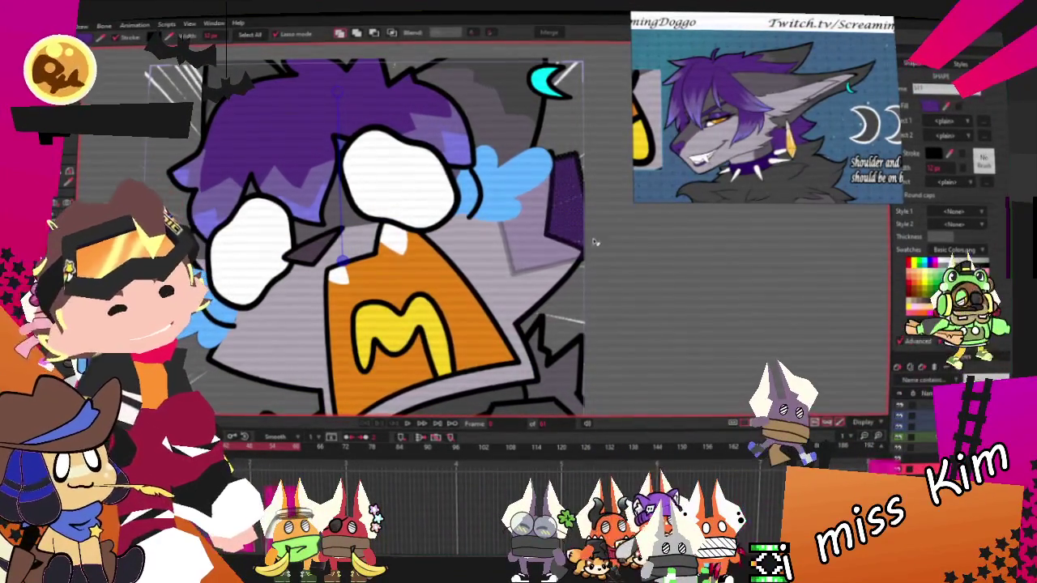
pyautogui.press('a')
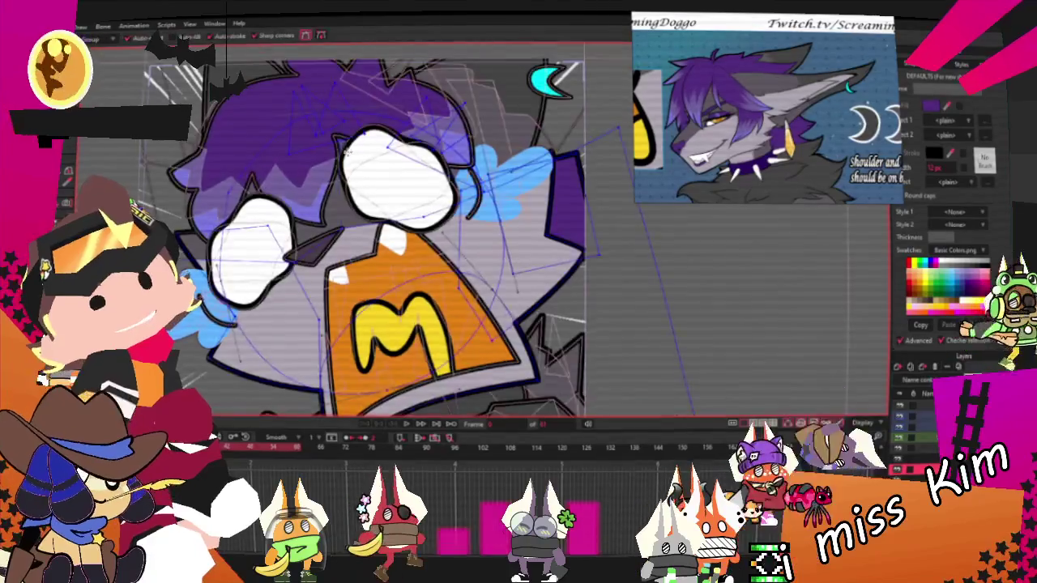
pyautogui.scroll(2, 550, 247)
pyautogui.press('t')
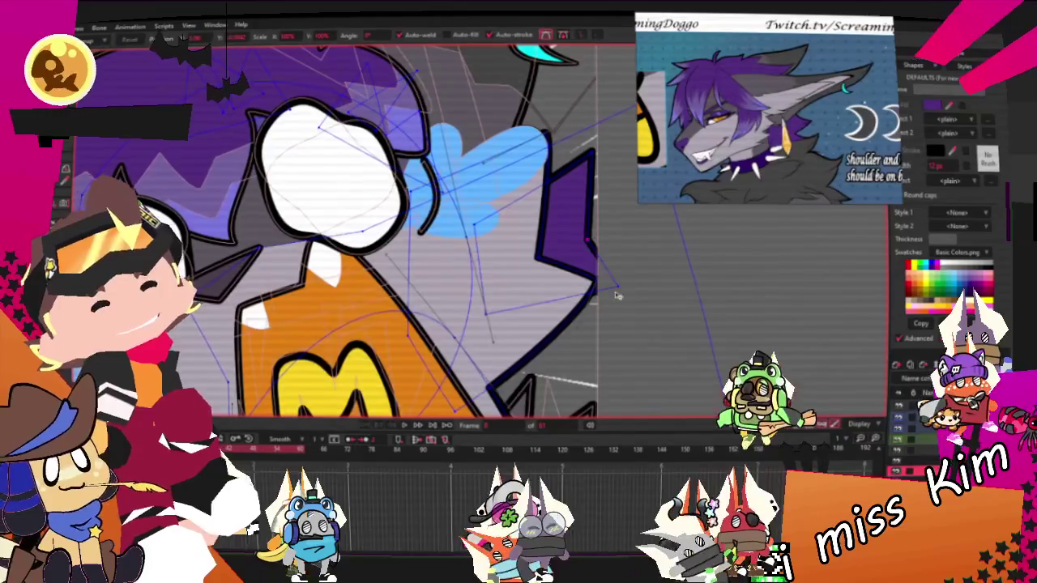
pyautogui.moveTo(581, 232)
pyautogui.mouseDown()
pyautogui.moveTo(554, 272)
pyautogui.moveTo(629, 320)
pyautogui.mouseUp()
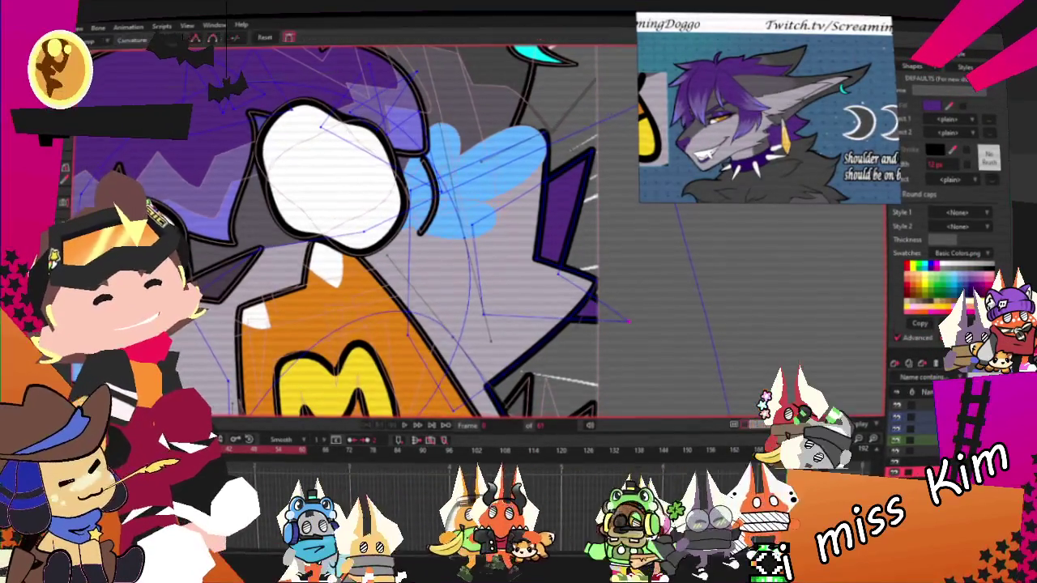
# Step: Bend the jacket shape's curves wider and extend its lower tip down-right
pyautogui.press('c')
pyautogui.scroll(3, 683, 268)
pyautogui.moveTo(562, 250); pyautogui.dragTo(654, 260)
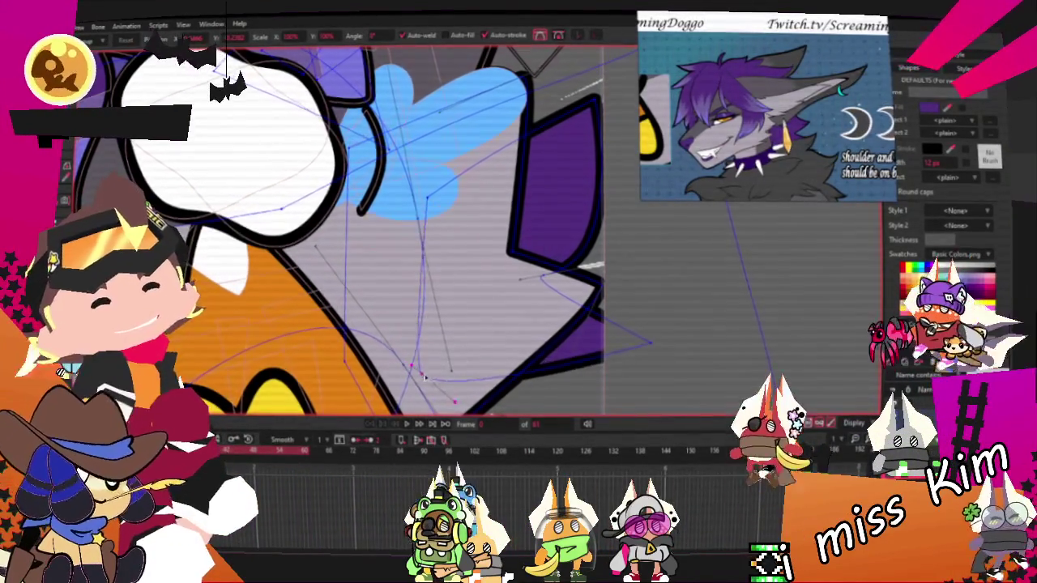
pyautogui.moveTo(601, 344); pyautogui.dragTo(636, 373)
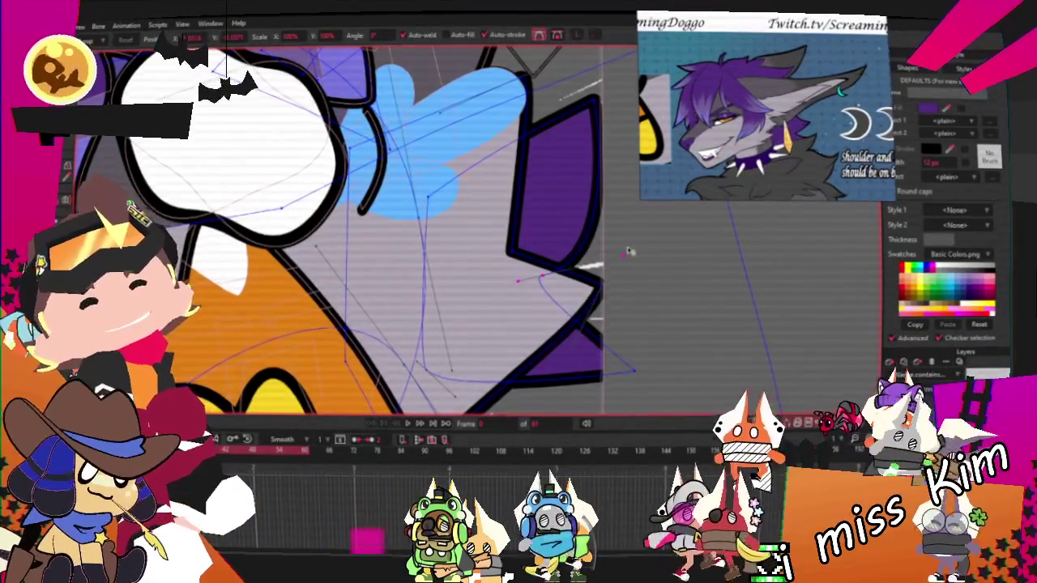
pyautogui.scroll(-5, 644, 256)
pyautogui.scroll(5, 567, 243)
pyautogui.scroll(2, 553, 235)
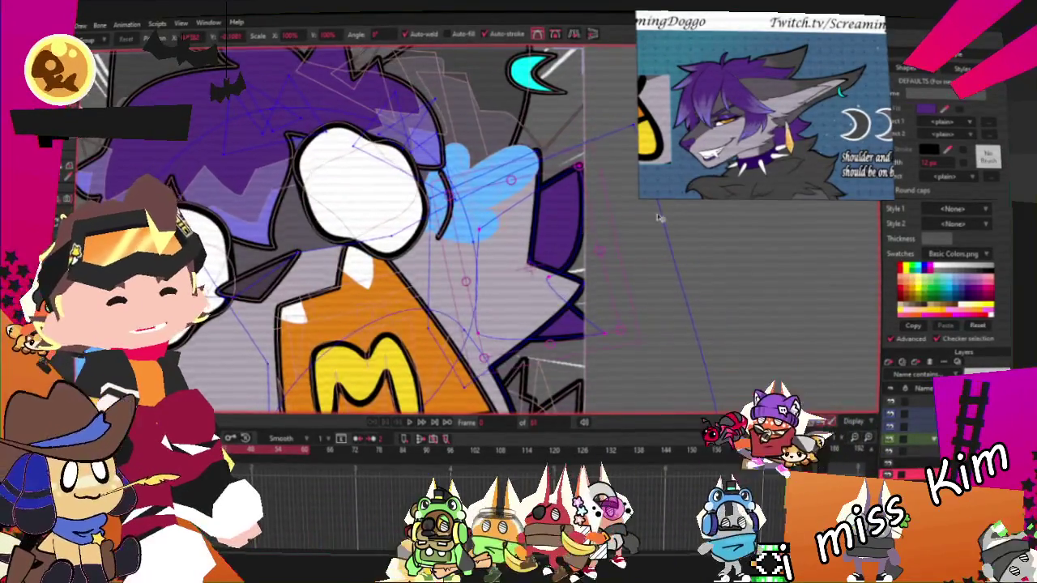
pyautogui.scroll(-3, 648, 218)
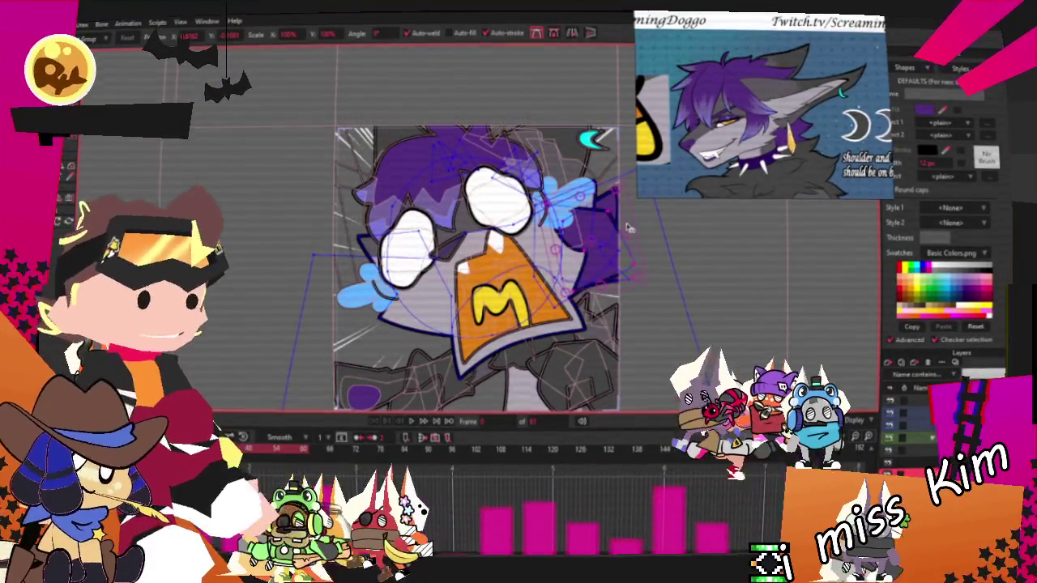
pyautogui.scroll(3, 648, 218)
pyautogui.scroll(2, 371, 346)
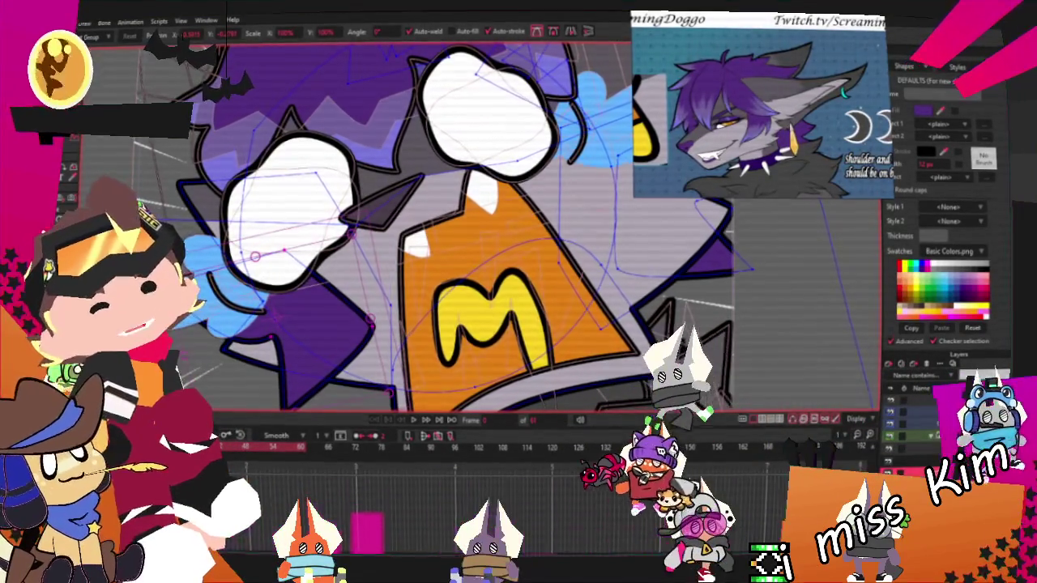
pyautogui.press('g')
pyautogui.scroll(-1, 305, 328)
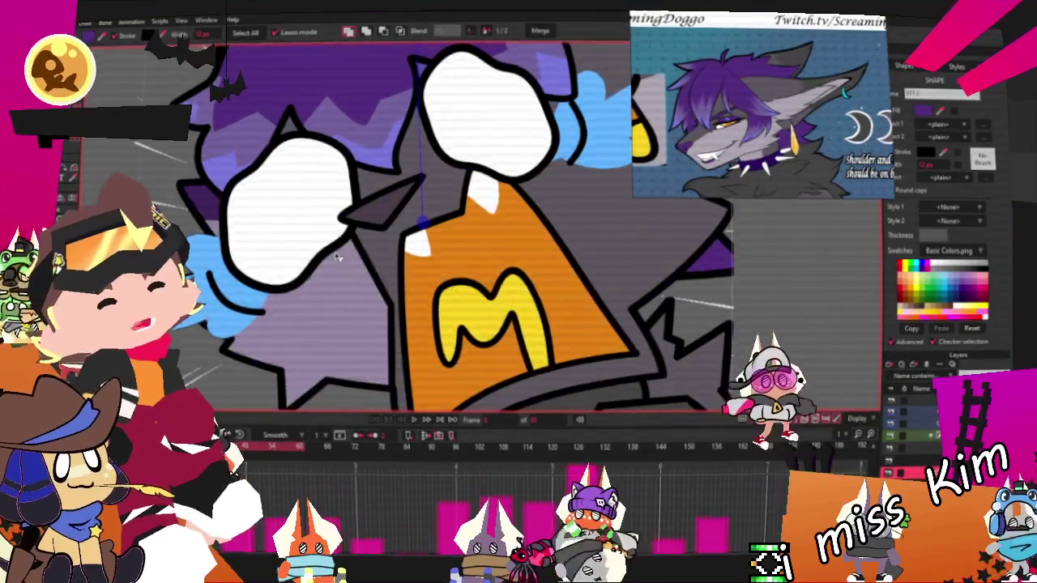
pyautogui.scroll(-3, 404, 307)
pyautogui.scroll(-2, 496, 292)
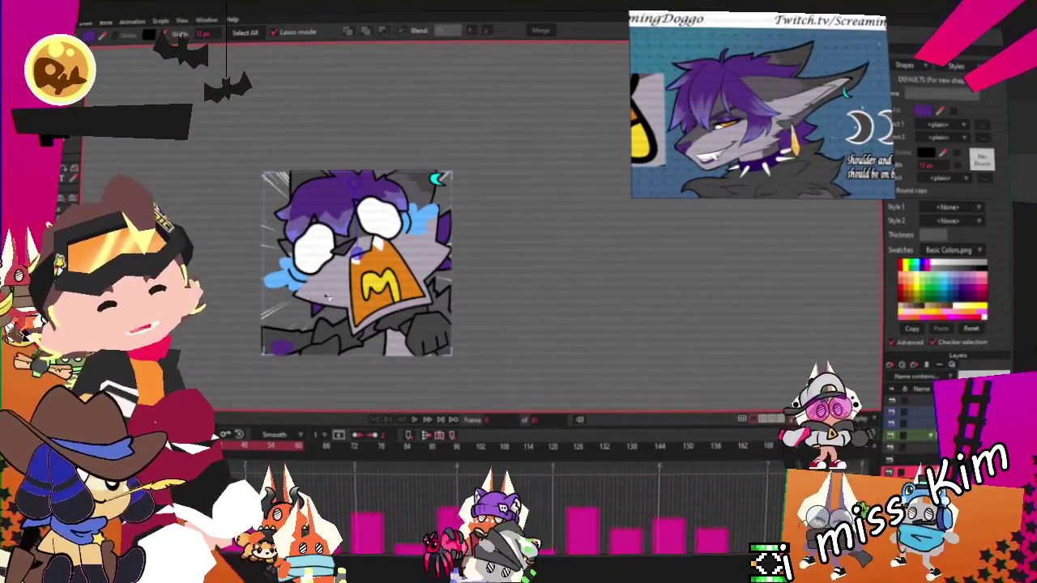
pyautogui.scroll(2, 394, 296)
pyautogui.scroll(2, 394, 296)
pyautogui.scroll(2, 394, 296)
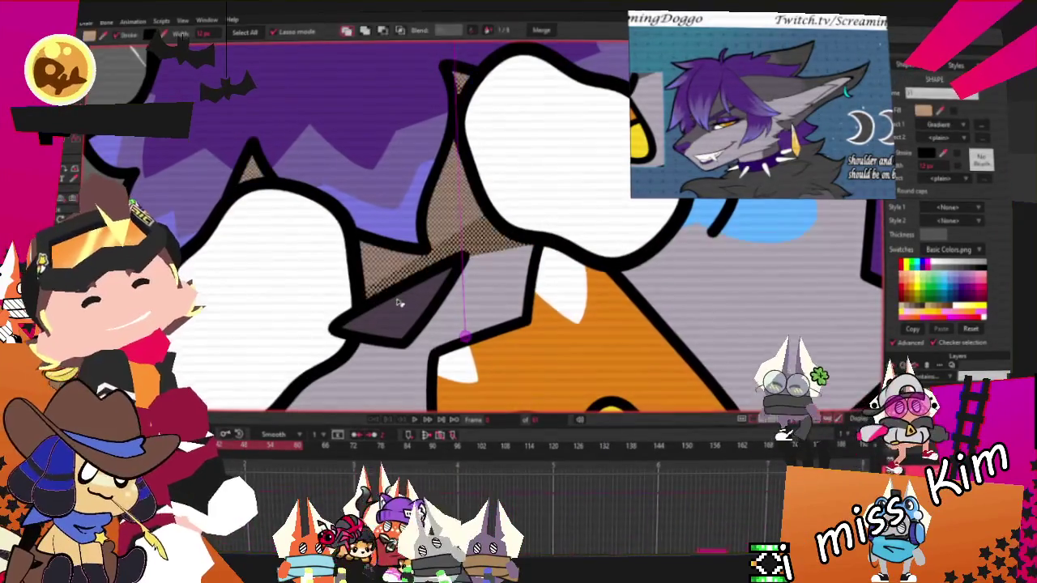
pyautogui.click(411, 332)
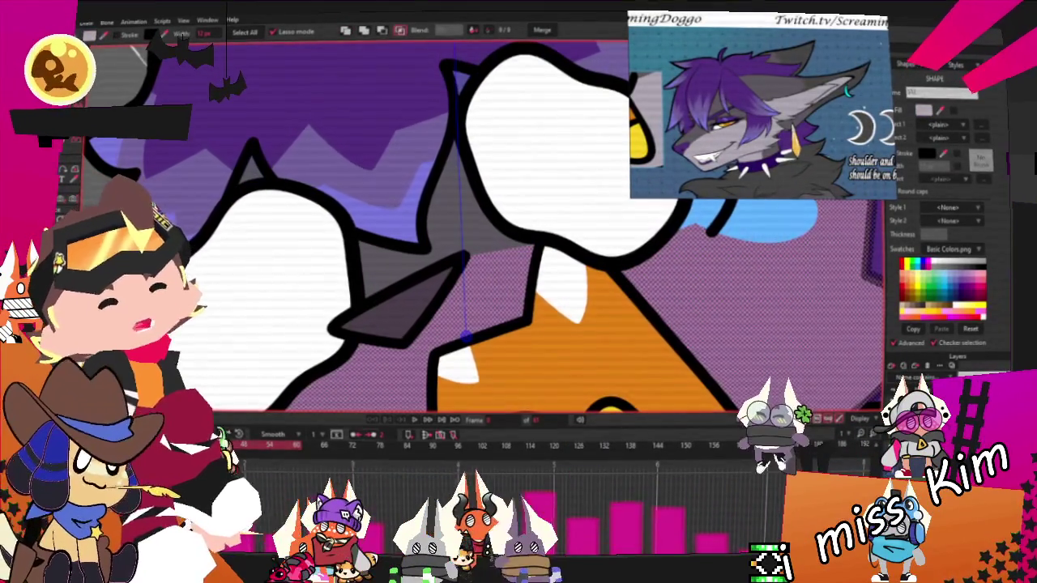
pyautogui.press('Escape')
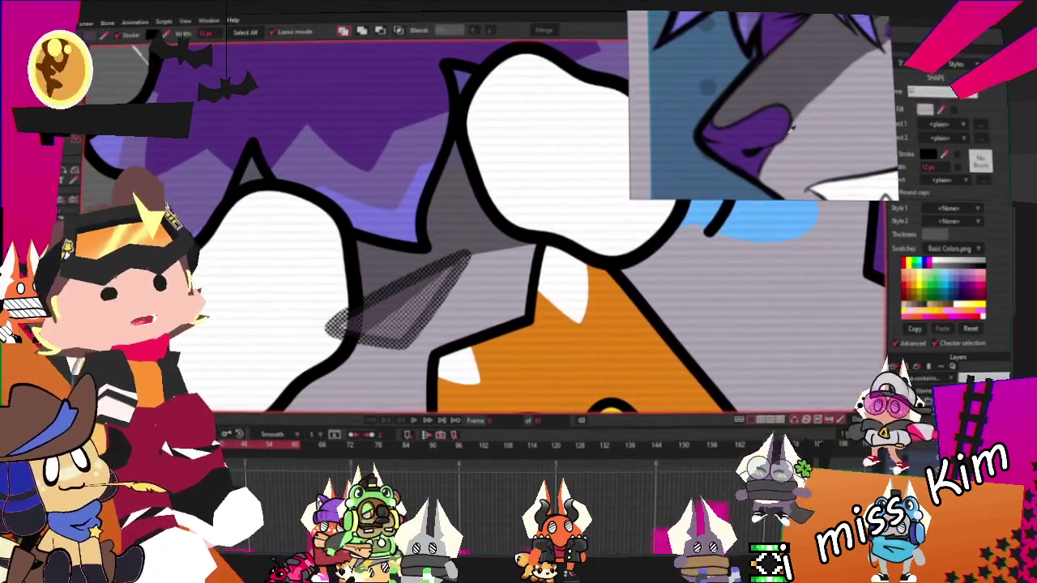
pyautogui.scroll(-3, 412, 227)
pyautogui.scroll(-2, 412, 226)
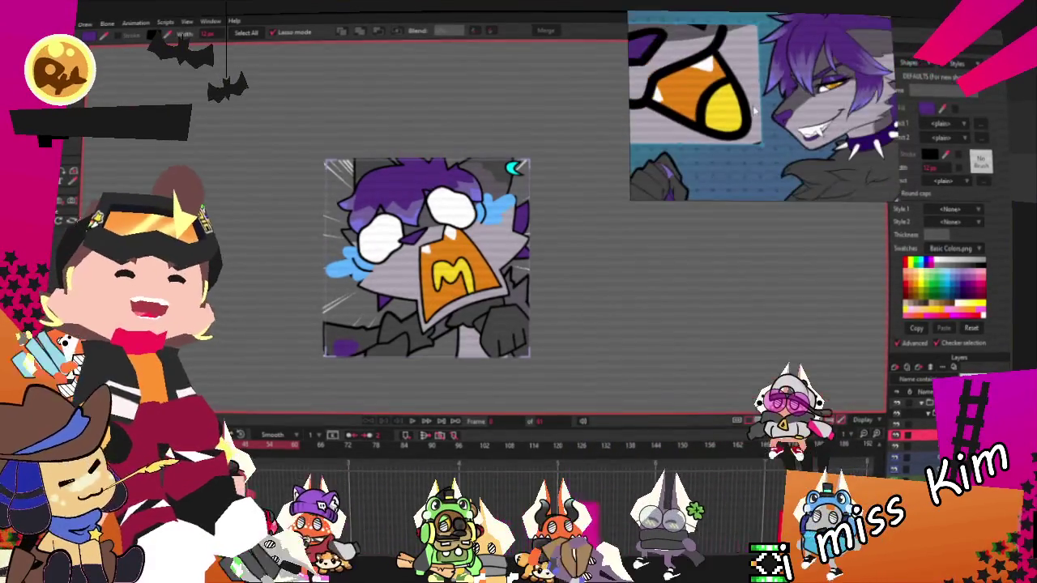
pyautogui.scroll(2, 491, 292)
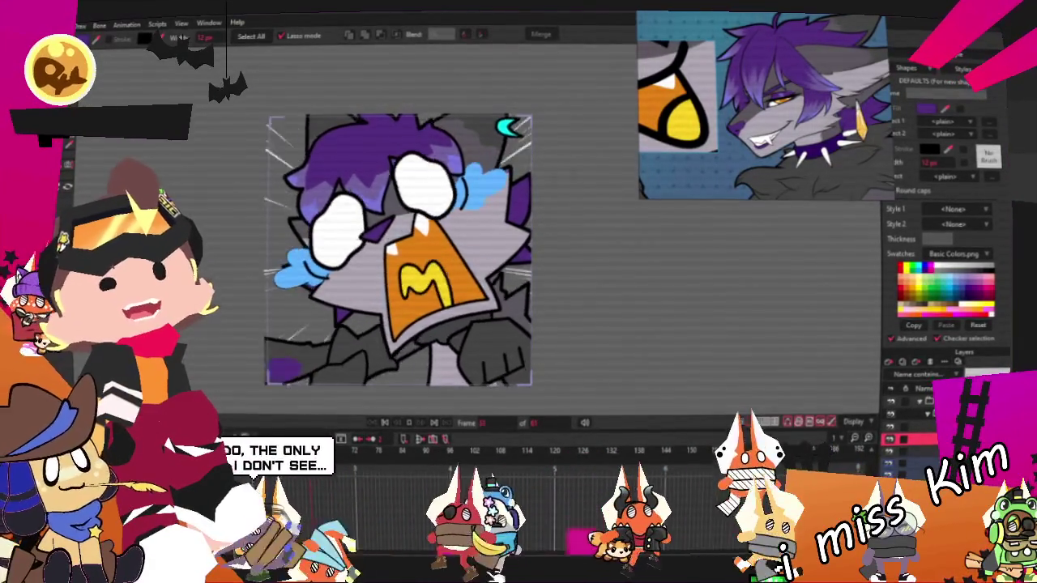
pyautogui.scroll(2, 410, 352)
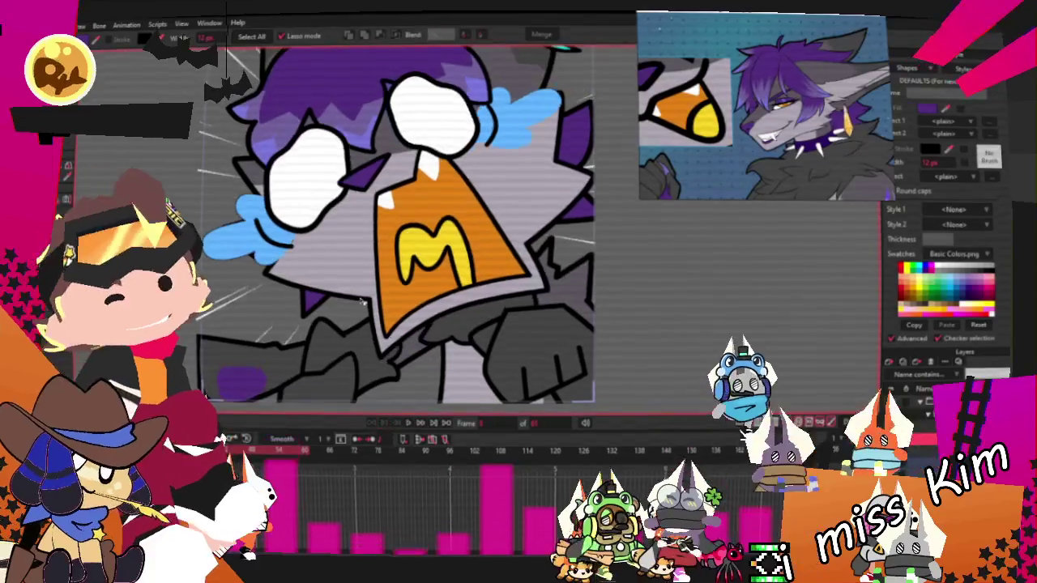
pyautogui.hotkey('alt', 'f')
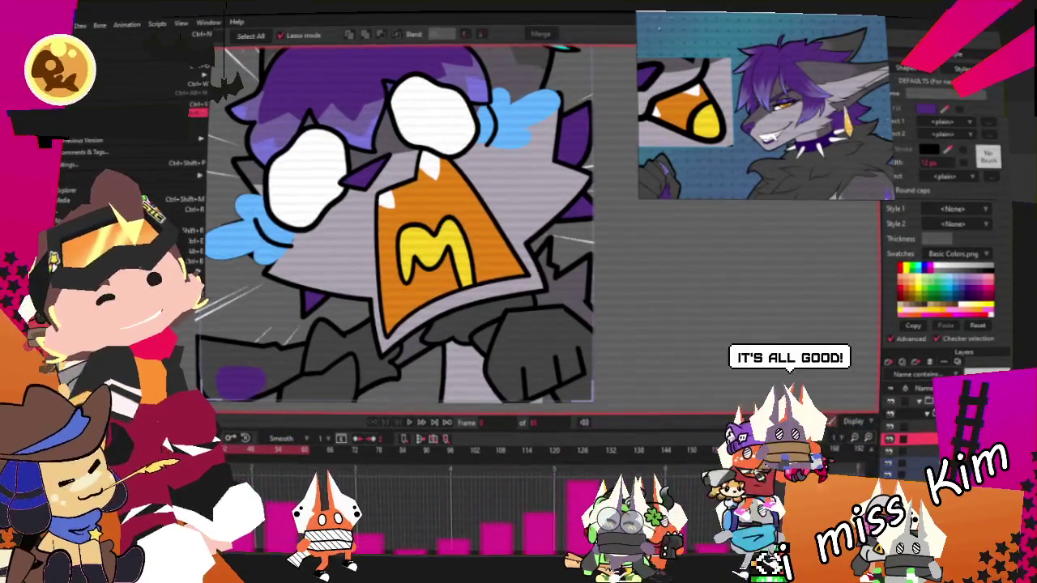
pyautogui.press('Escape')
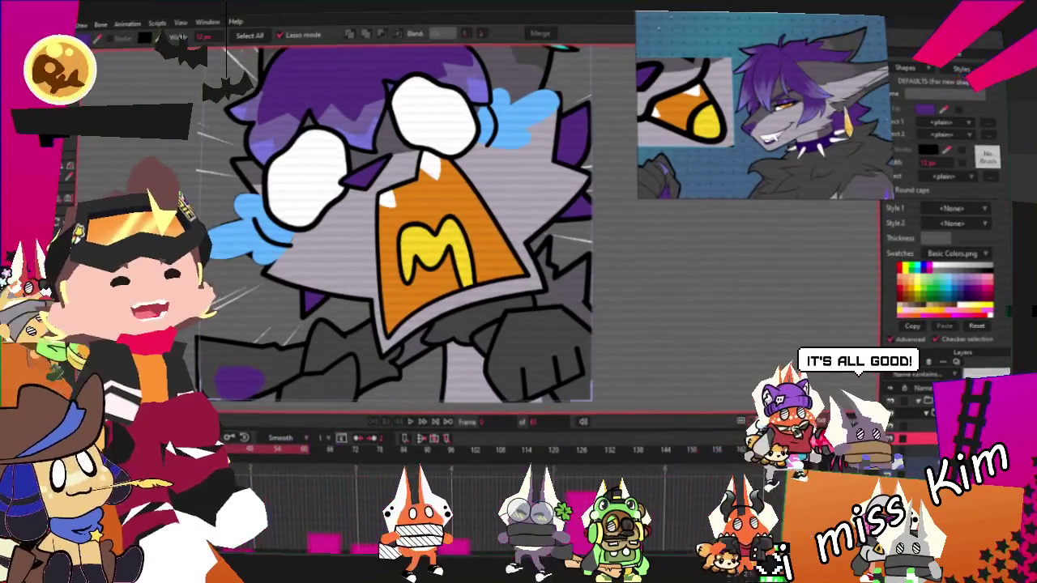